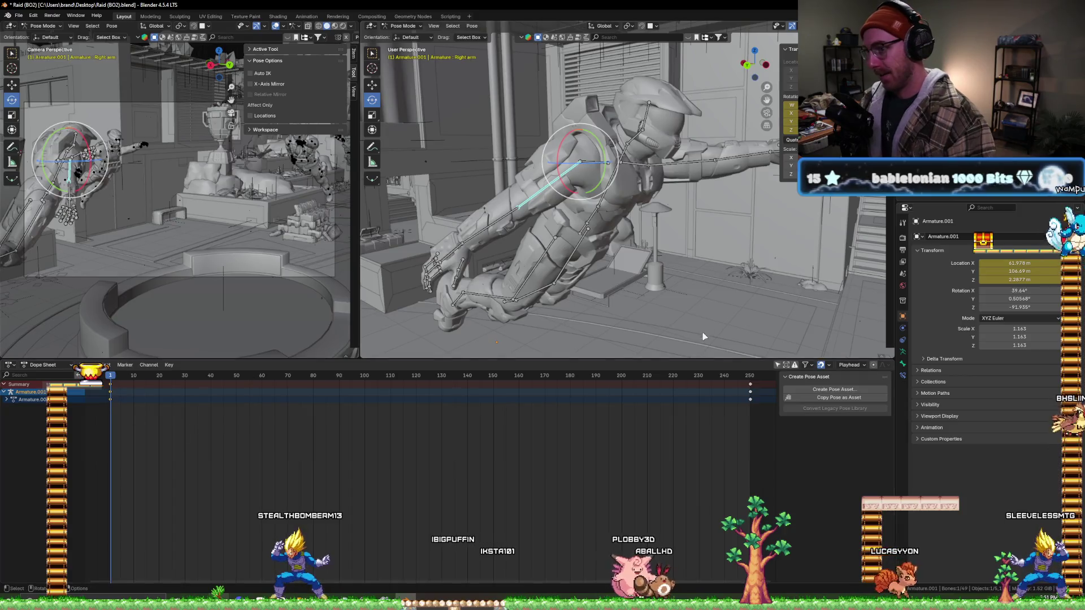
# - At the final frame, rotate the soldier's arm bone around the Y axis and confirm
pyautogui.press('Up')
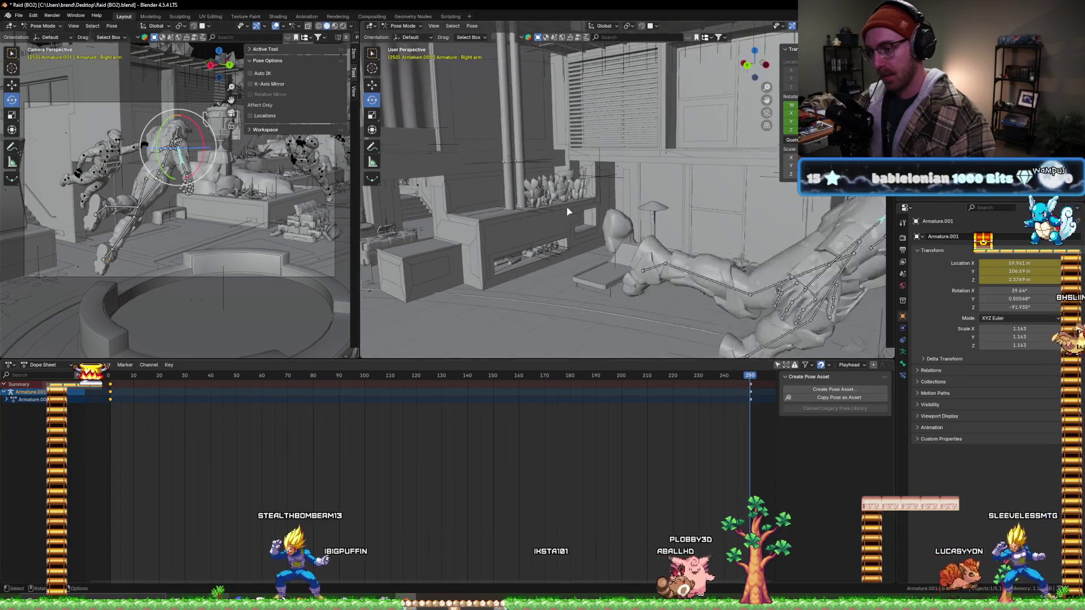
pyautogui.moveTo(566, 207)
pyautogui.mouseDown(button='middle')
pyautogui.moveTo(782, 230)
pyautogui.moveTo(637, 202)
pyautogui.moveTo(681, 170)
pyautogui.mouseUp(button='middle')
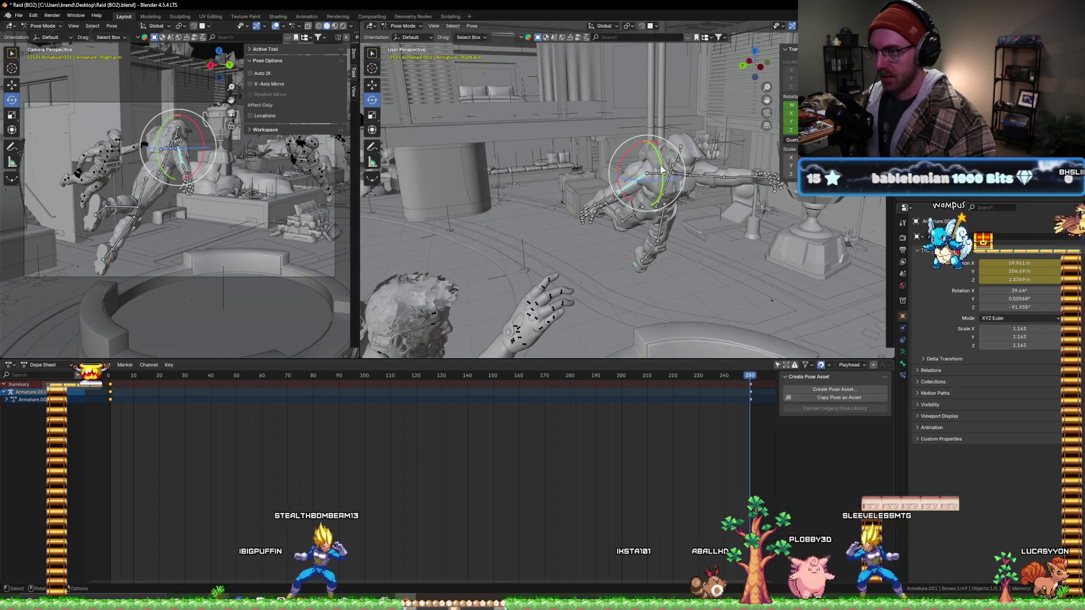
pyautogui.press('r')
pyautogui.press('y')
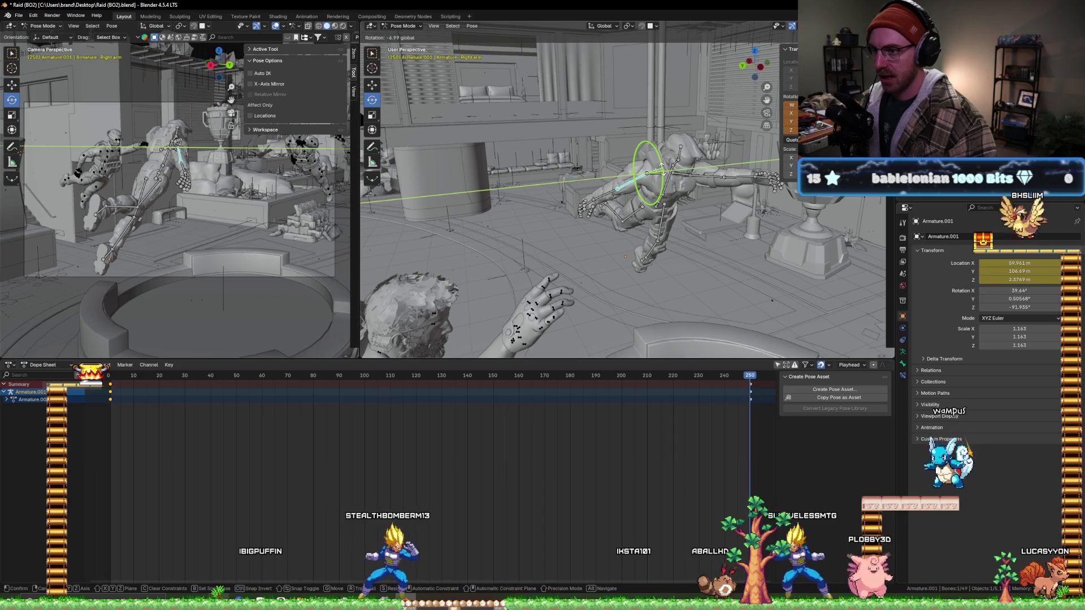
pyautogui.press('Return')
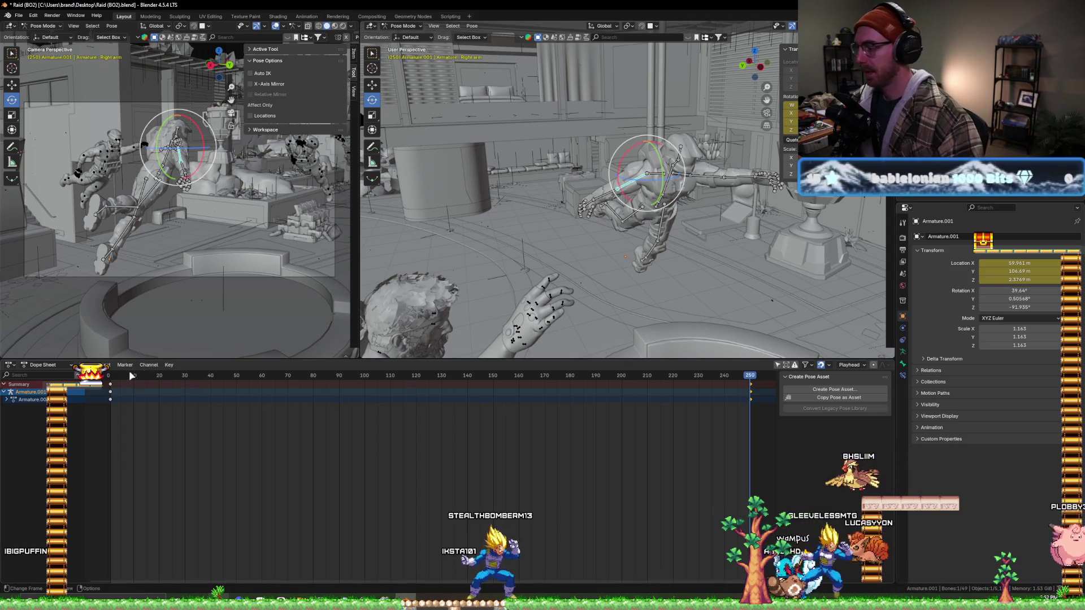
# - Return to frame 1, select the right shoulder bone, and move near the animation's end
pyautogui.click(111, 375)
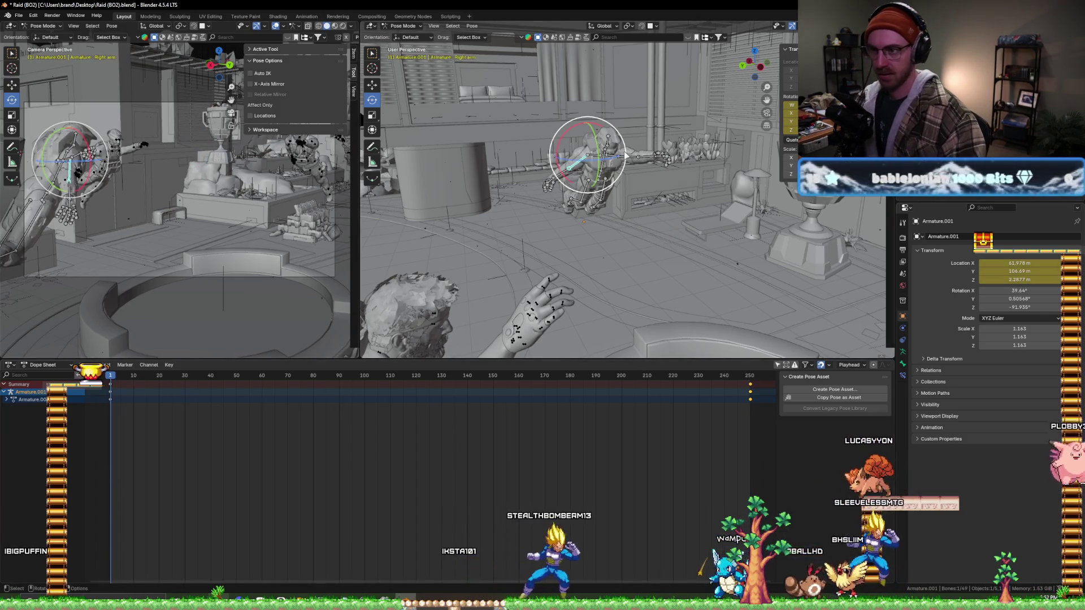
pyautogui.scroll(5, 625, 156)
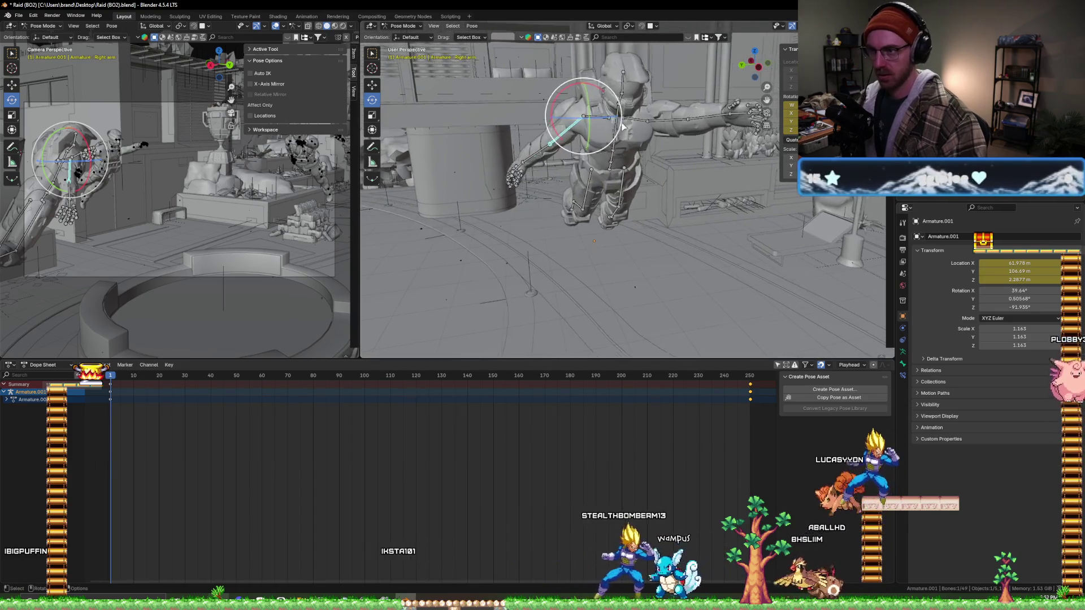
pyautogui.scroll(1, 622, 127)
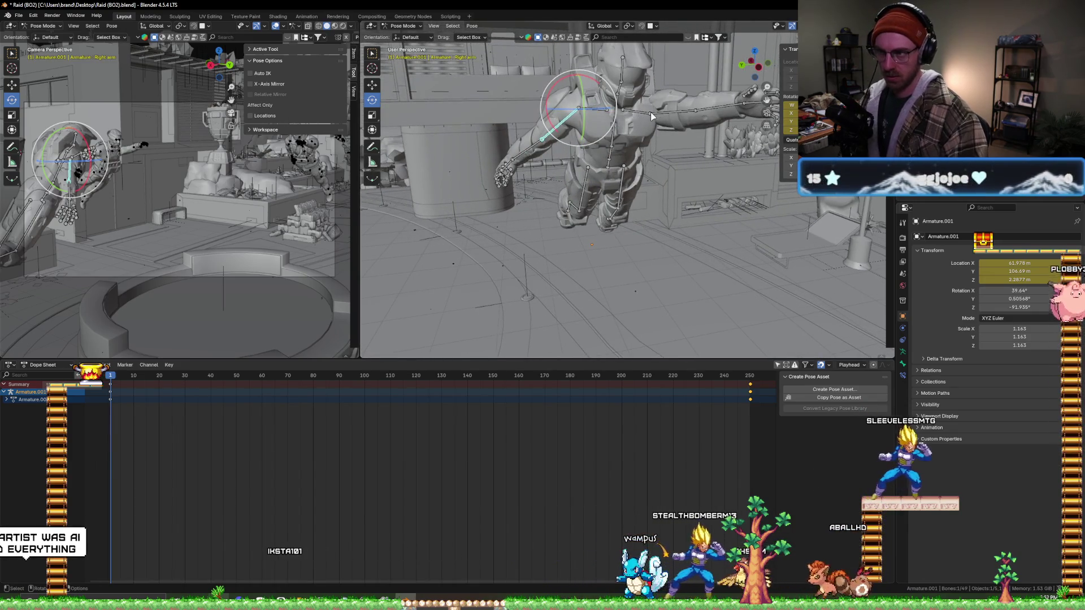
pyautogui.click(653, 116)
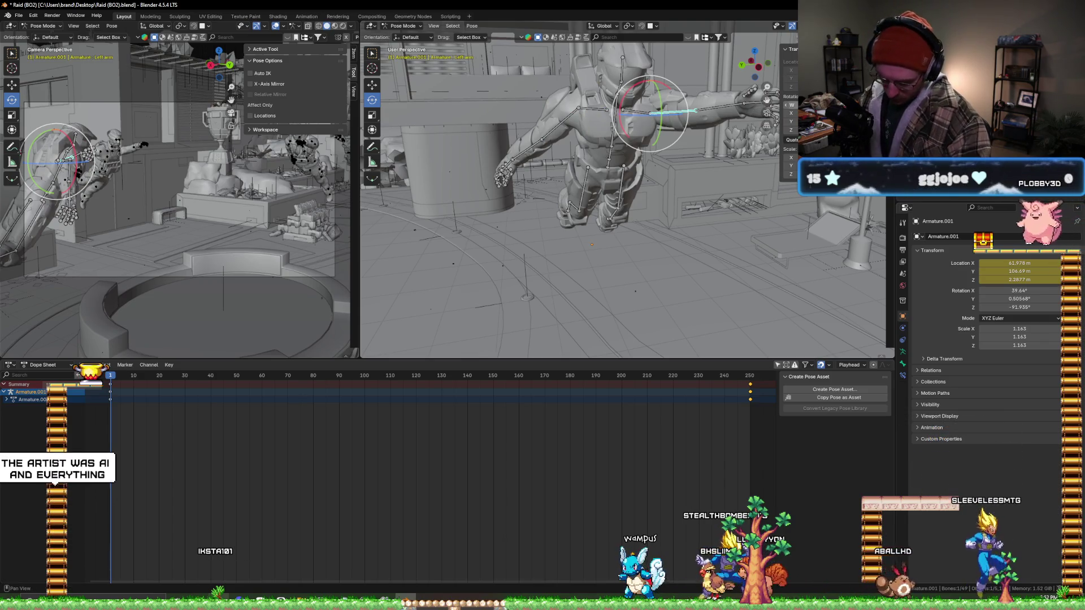
pyautogui.click(746, 377)
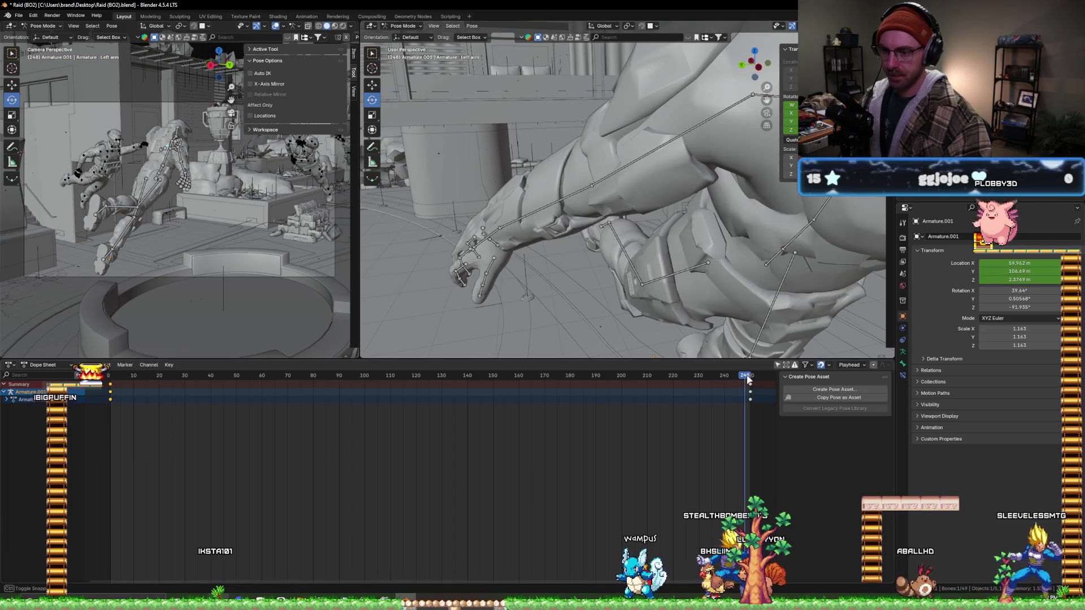
# - Rotate the left arm around the Y axis at the final frame, then return to frame 1
pyautogui.moveTo(512, 252)
pyautogui.mouseDown(button='middle')
pyautogui.moveTo(636, 205)
pyautogui.moveTo(762, 196)
pyautogui.mouseUp(button='middle')
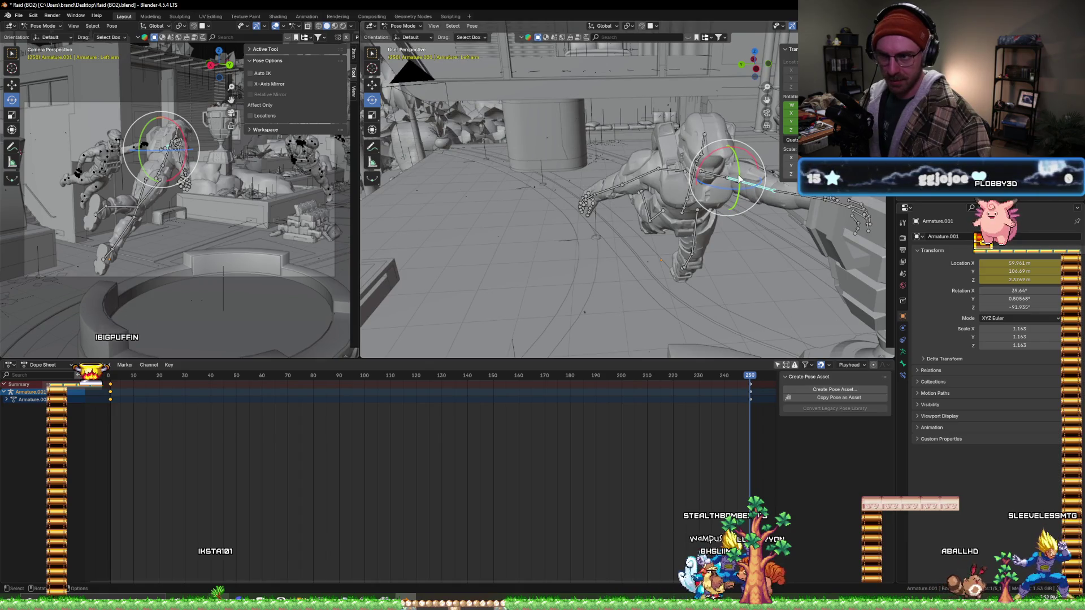
pyautogui.moveTo(740, 178); pyautogui.dragTo(738, 176)
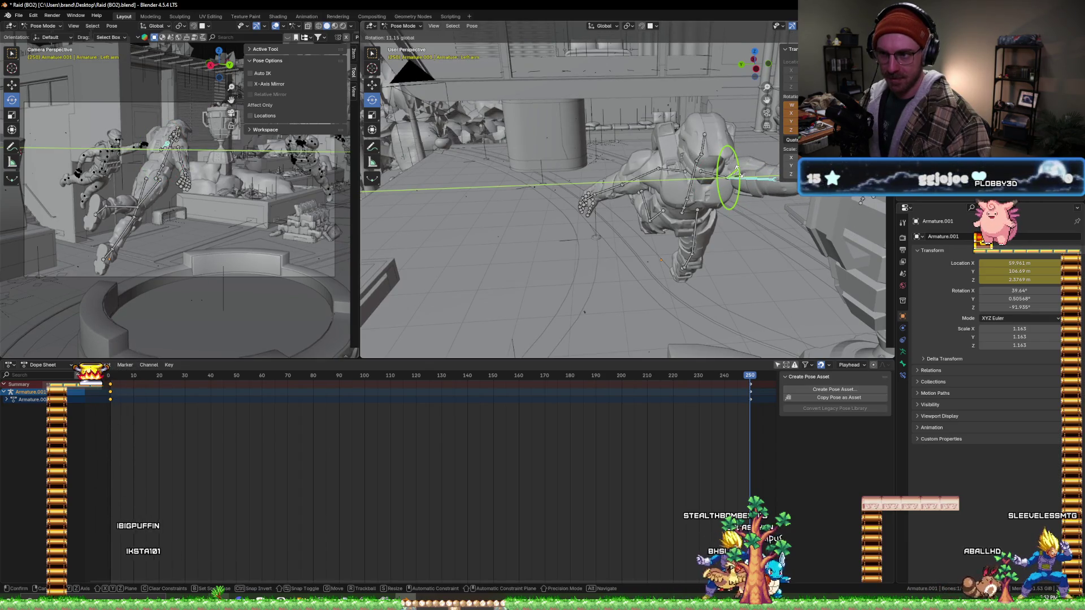
pyautogui.moveTo(739, 175); pyautogui.dragTo(739, 175)
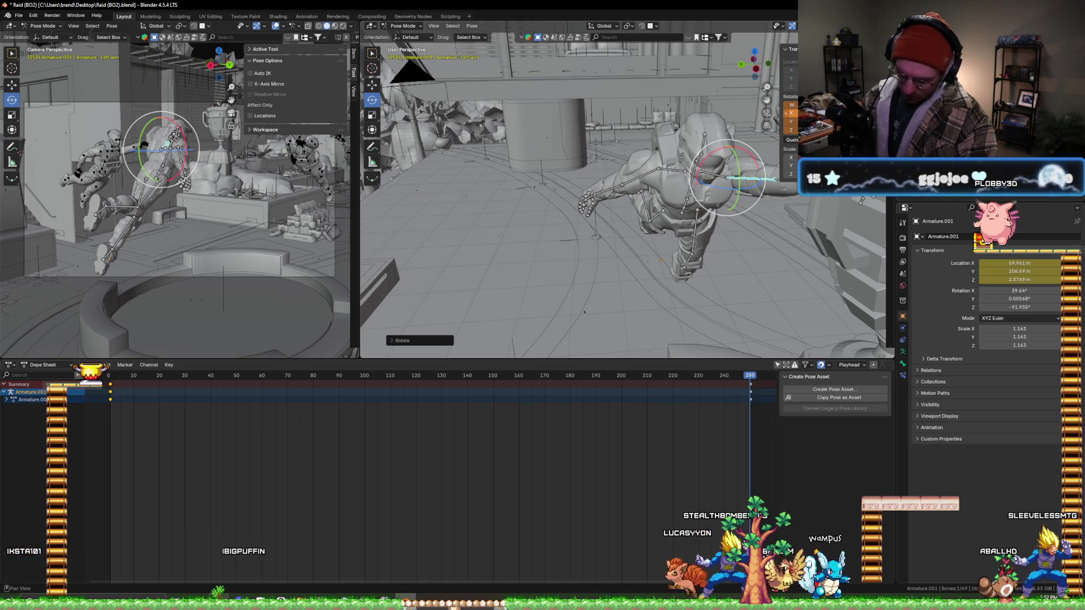
pyautogui.click(111, 377)
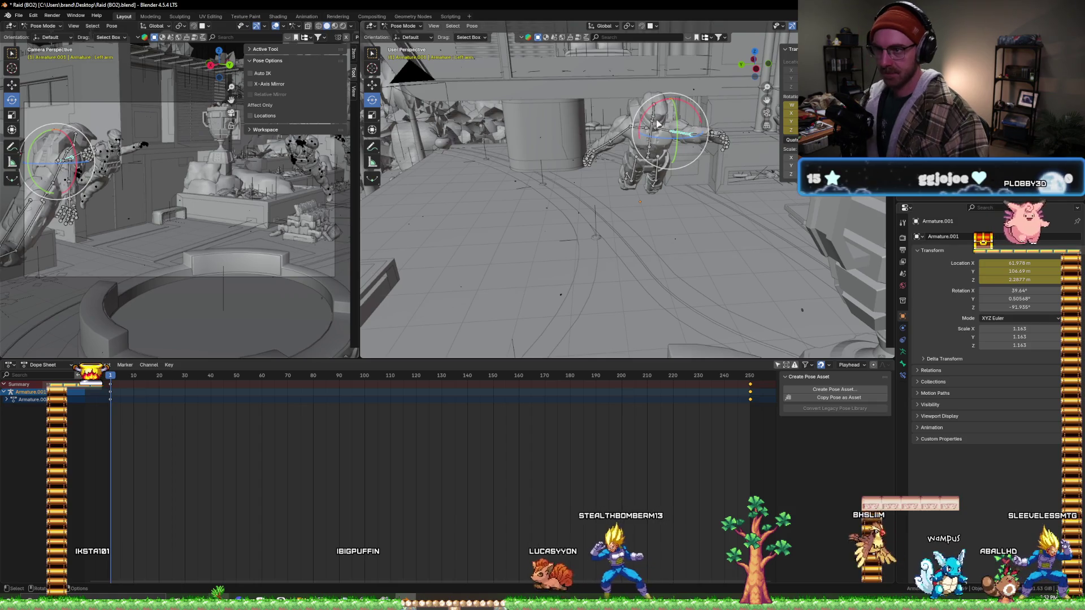
# - Select the neck bone, rotate it slightly at frame 250, and scrub back to frame 1
pyautogui.moveTo(677, 135)
pyautogui.mouseDown(button='middle')
pyautogui.moveTo(545, 128)
pyautogui.moveTo(509, 114)
pyautogui.mouseUp(button='middle')
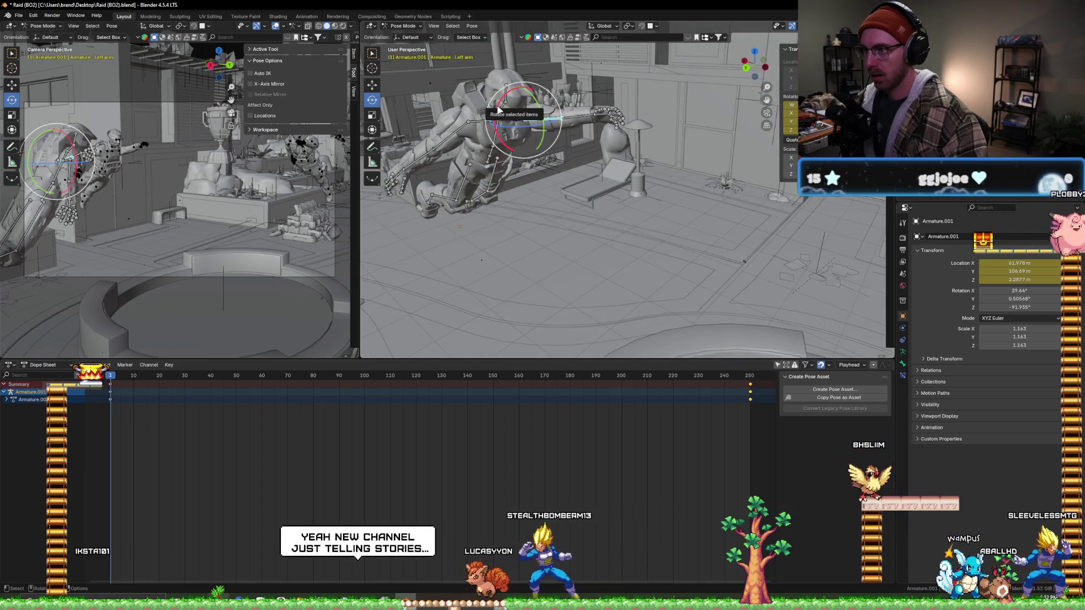
pyautogui.click(502, 111)
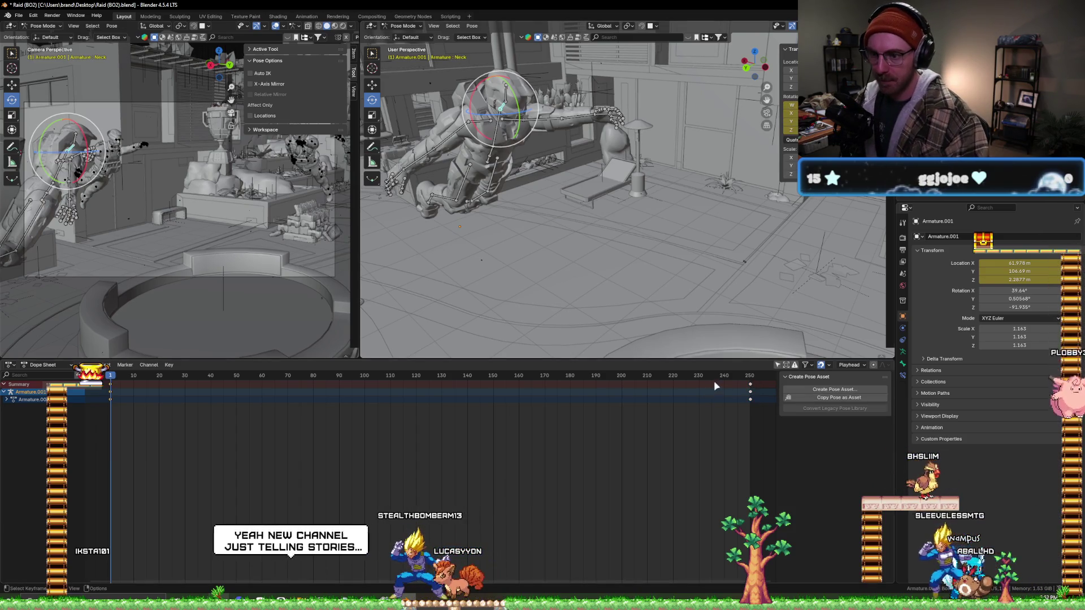
pyautogui.click(750, 376)
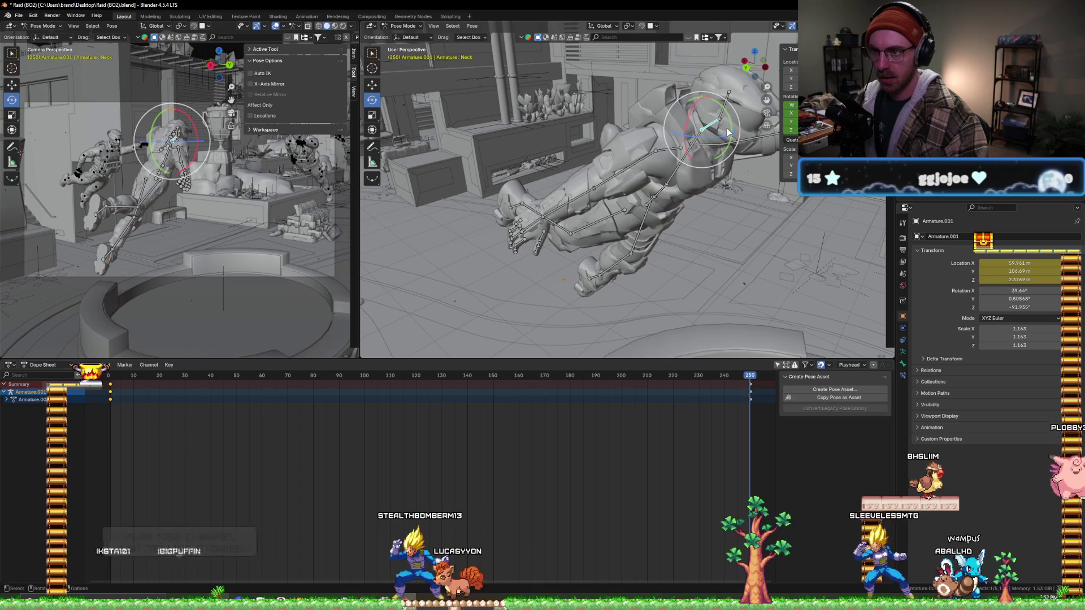
pyautogui.moveTo(724, 107); pyautogui.dragTo(730, 112)
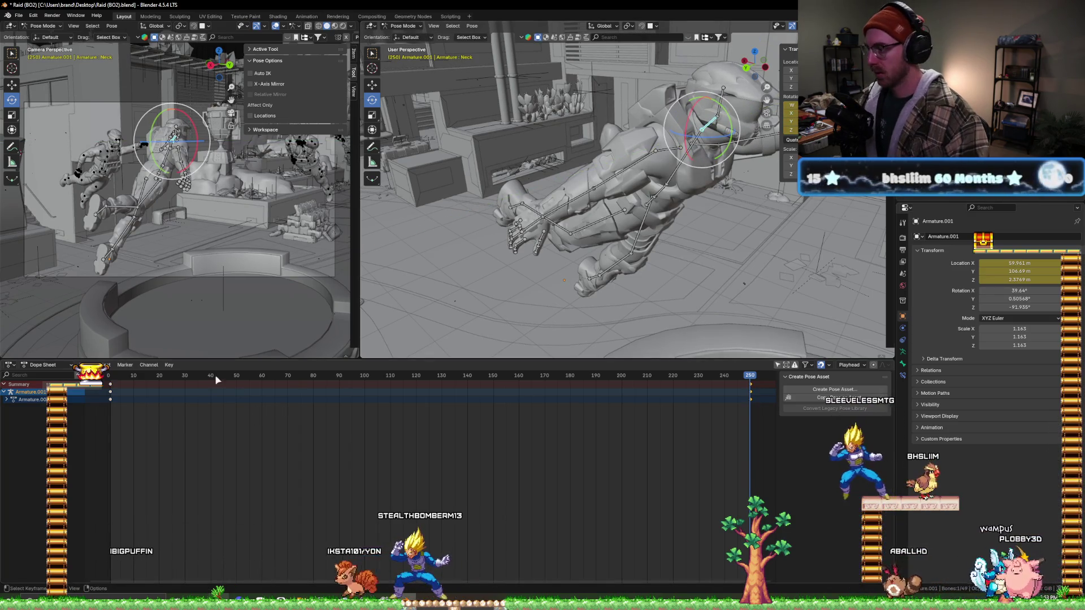
pyautogui.moveTo(201, 375); pyautogui.dragTo(111, 379)
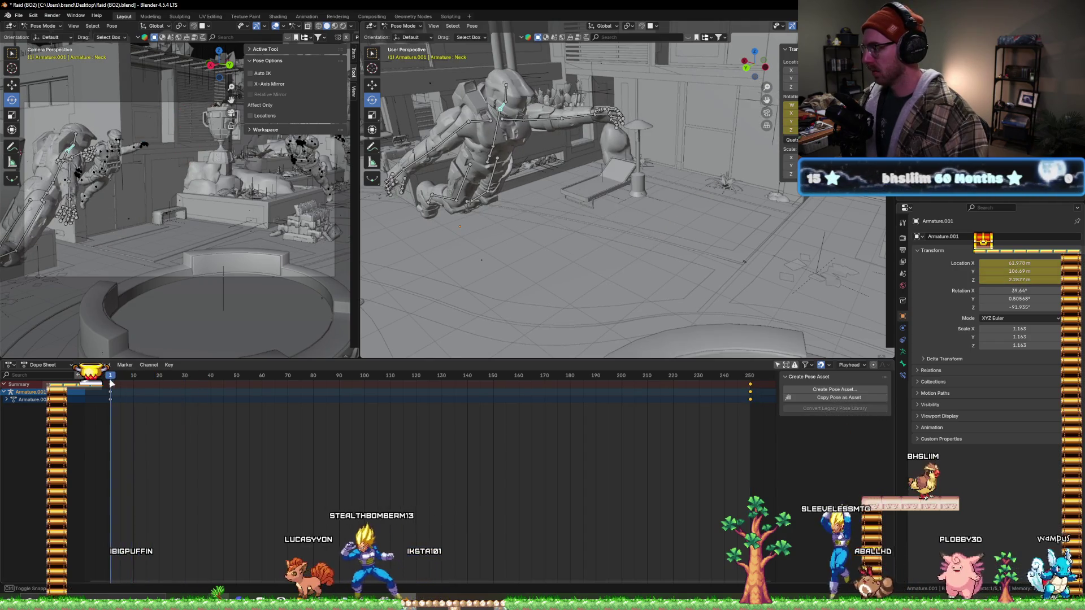
pyautogui.press('space')
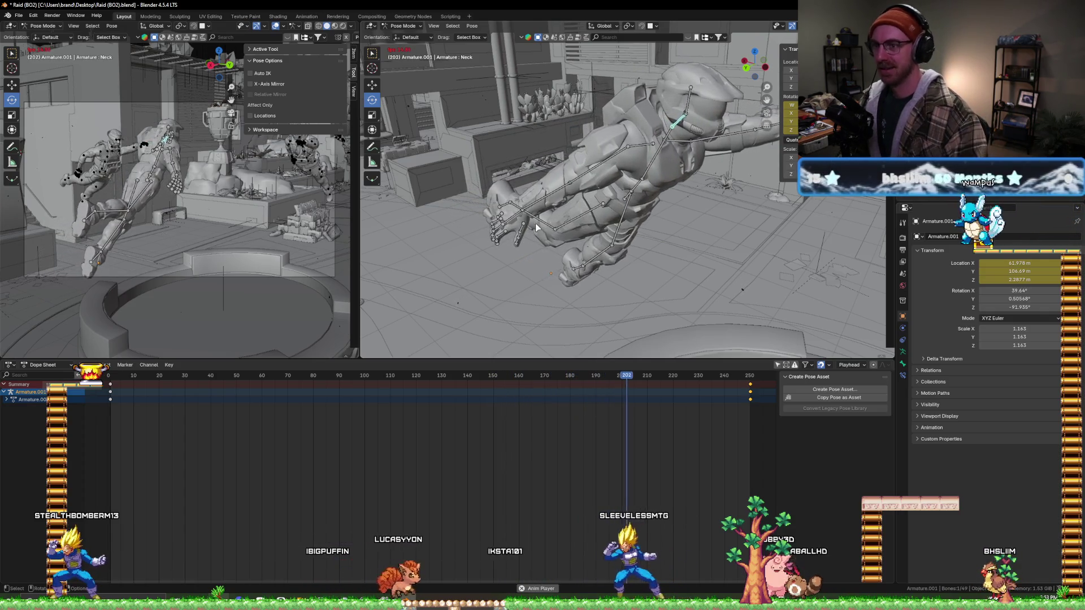
pyautogui.press('space')
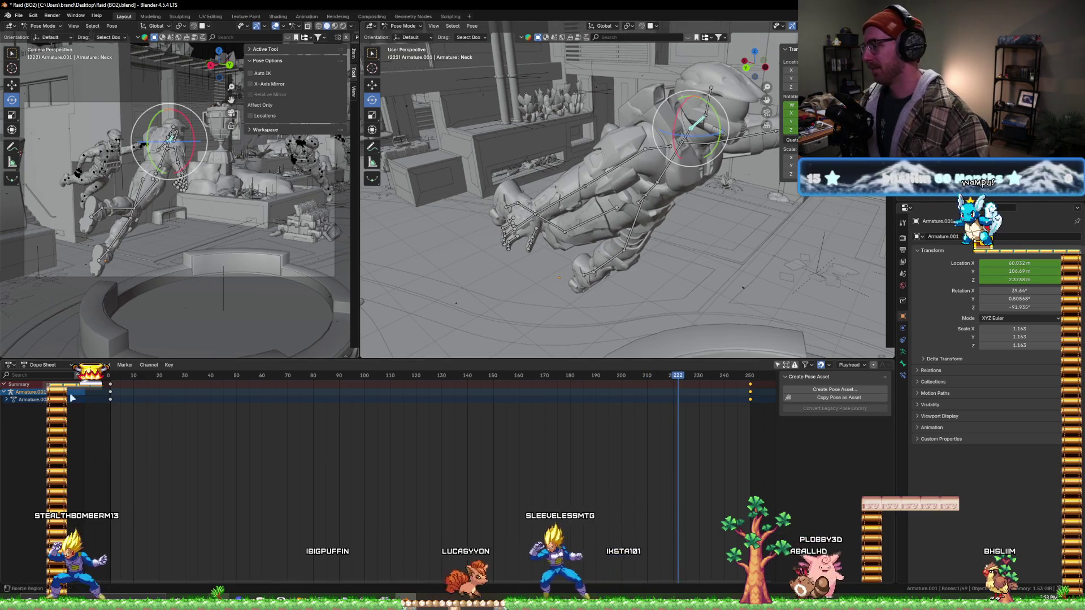
pyautogui.click(111, 377)
pyautogui.moveTo(594, 219)
pyautogui.mouseDown(button='middle')
pyautogui.moveTo(717, 252)
pyautogui.moveTo(782, 205)
pyautogui.moveTo(662, 212)
pyautogui.mouseUp(button='middle')
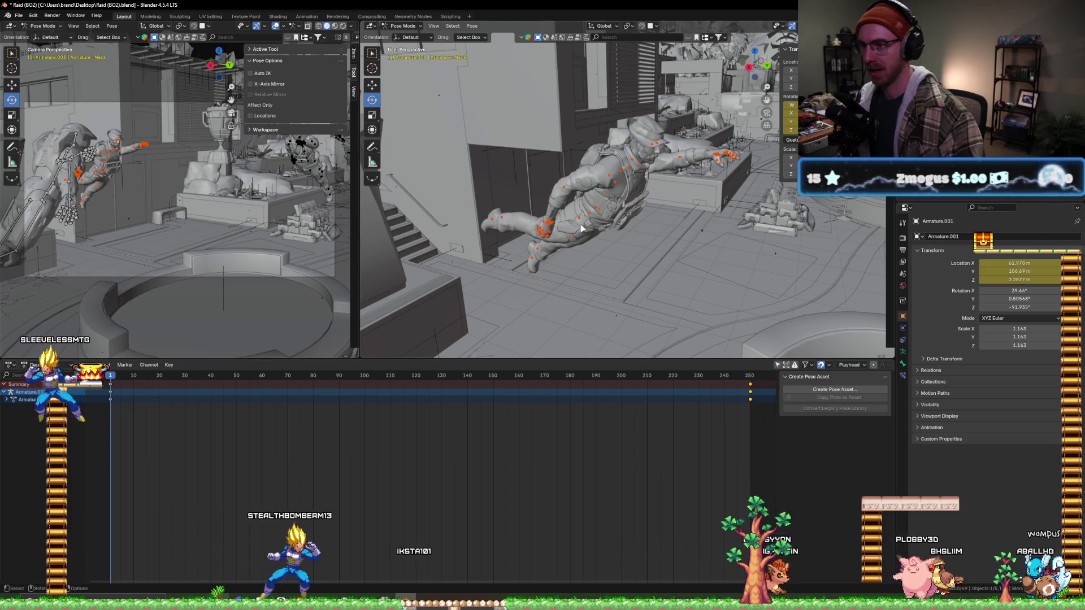
# - Switch to Object Mode, select the second soldier's skeleton, and jump near frame 250
pyautogui.click(404, 26)
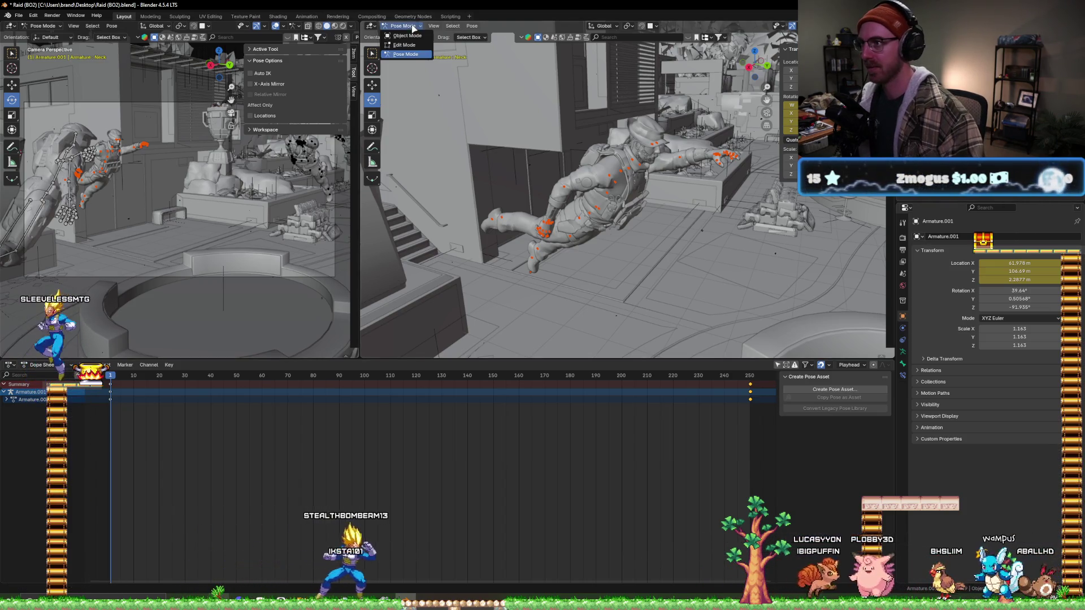
pyautogui.click(409, 36)
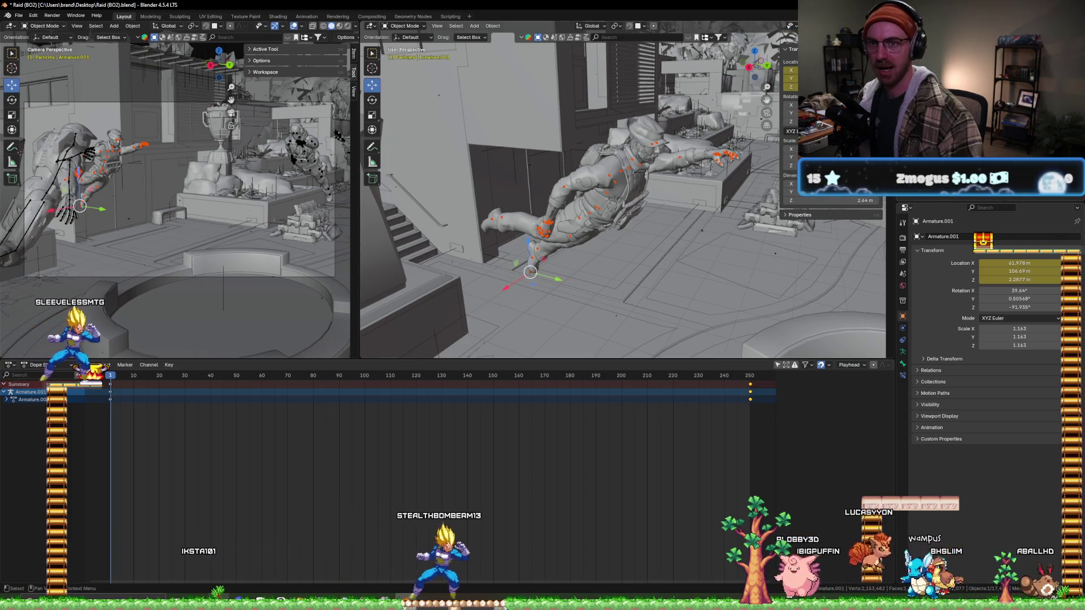
pyautogui.click(340, 136)
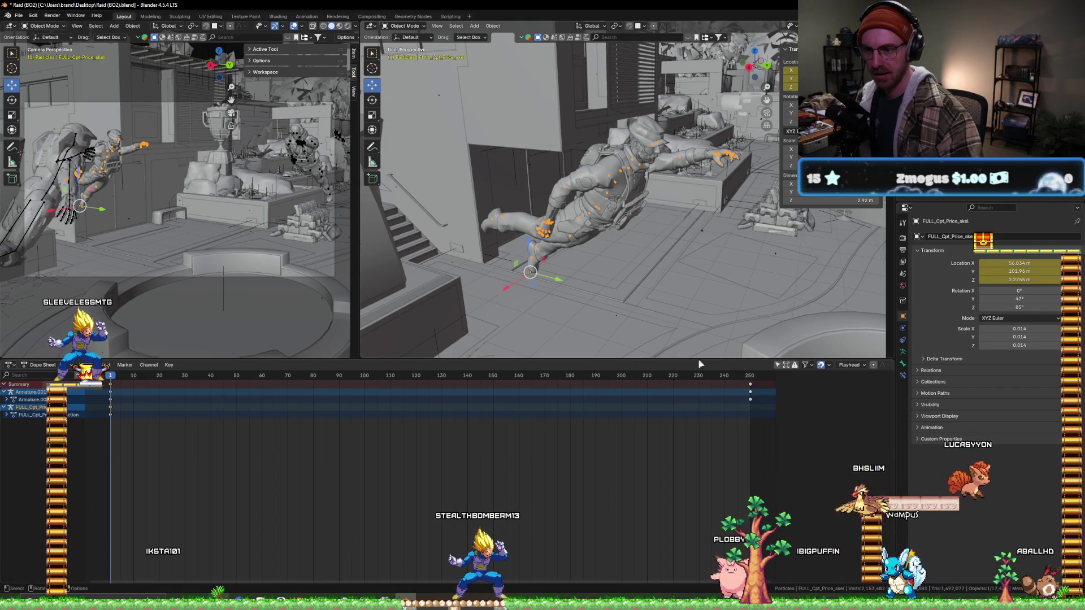
pyautogui.click(745, 377)
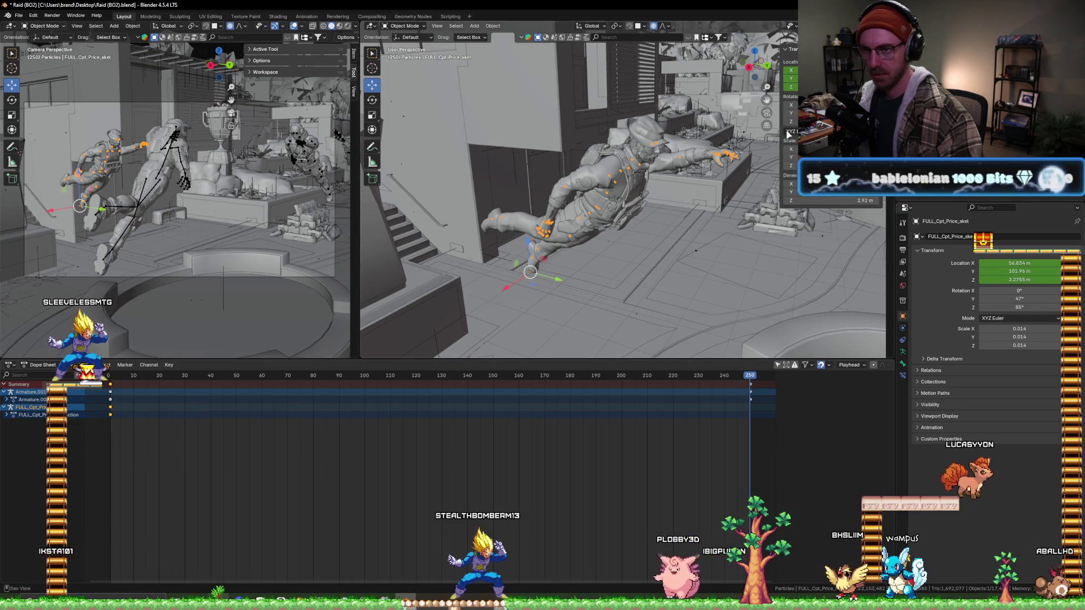
pyautogui.moveTo(604, 261); pyautogui.dragTo(603, 265, button='middle')
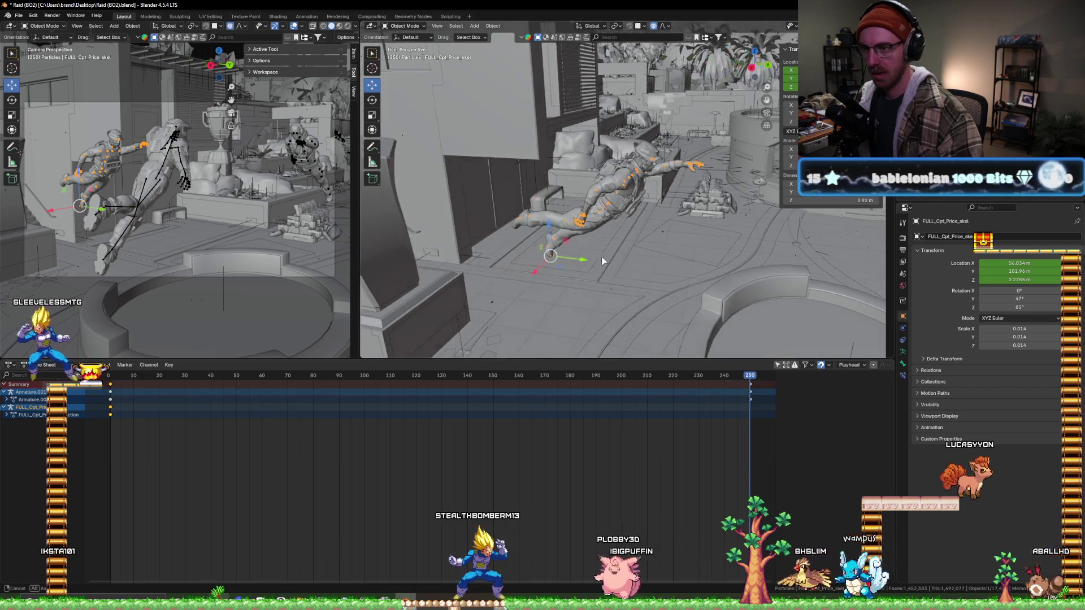
# - Move the soldier along Y, raise it on Z, keyframe its location at frame 250, and return early
pyautogui.press('g')
pyautogui.press('y')
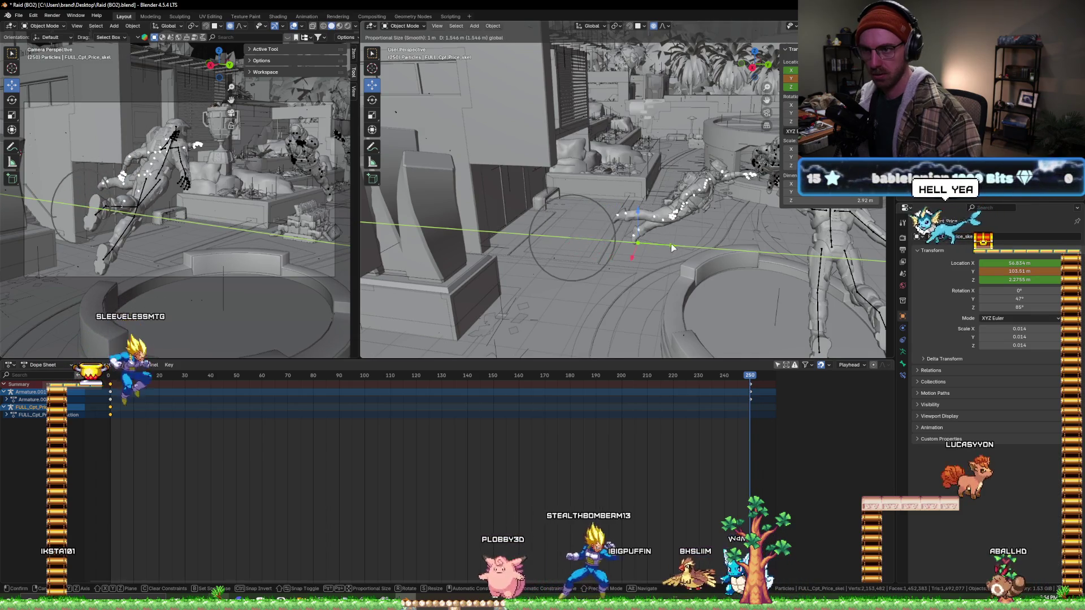
pyautogui.click(678, 229)
pyautogui.moveTo(678, 229)
pyautogui.mouseDown(button='middle')
pyautogui.moveTo(707, 216)
pyautogui.moveTo(687, 201)
pyautogui.mouseUp(button='middle')
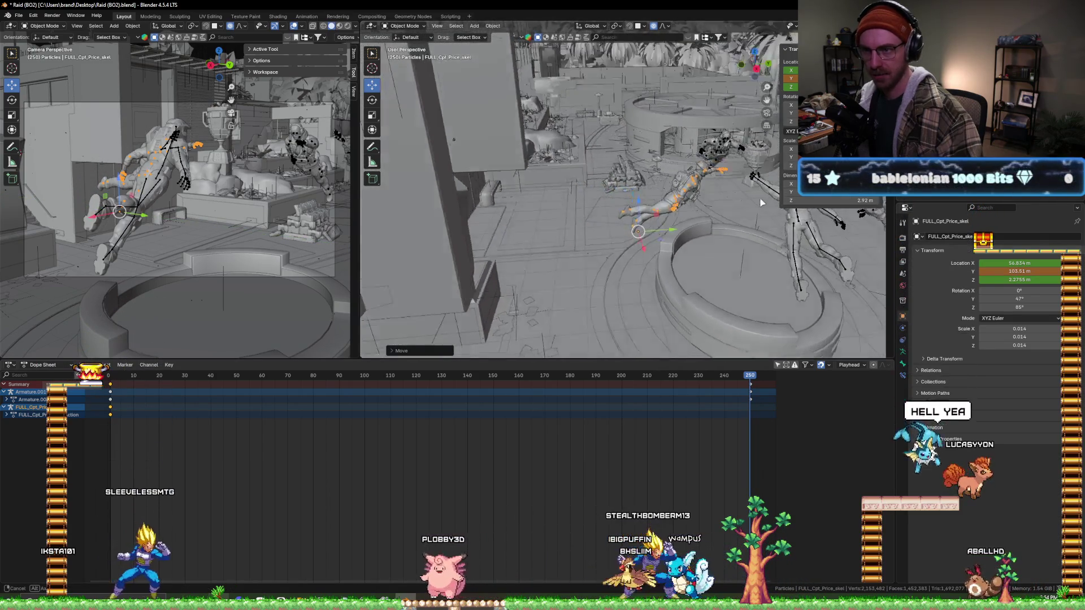
pyautogui.press('g')
pyautogui.press('z')
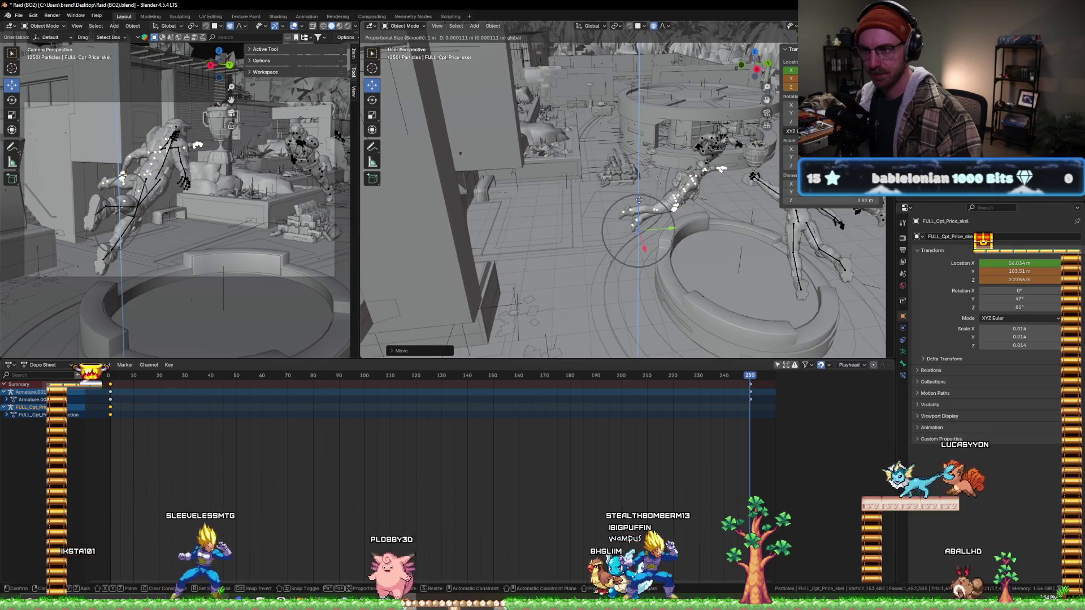
pyautogui.click(644, 245)
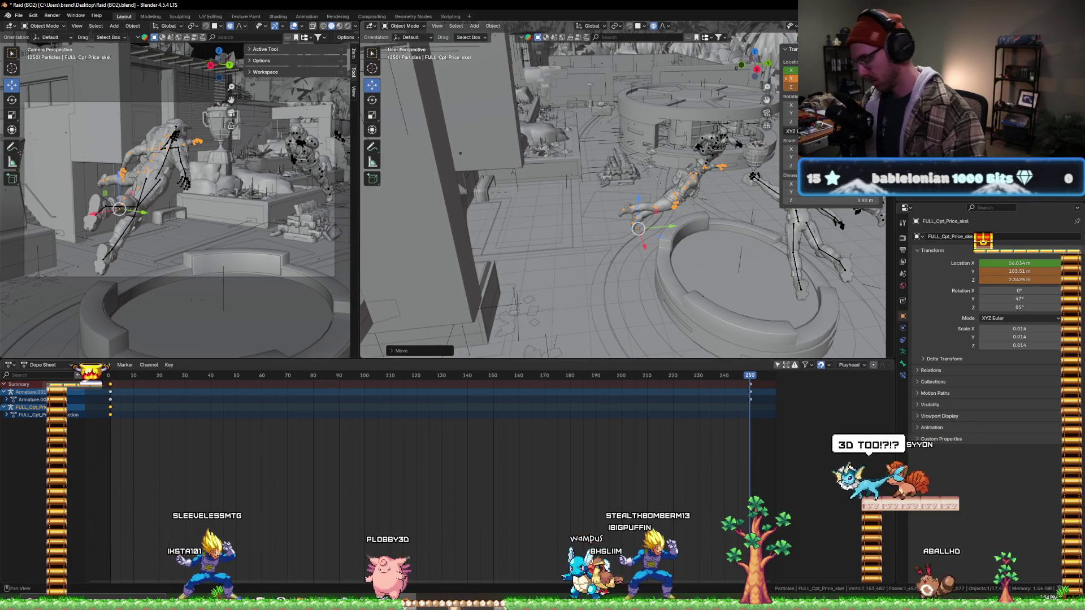
pyautogui.press('i')
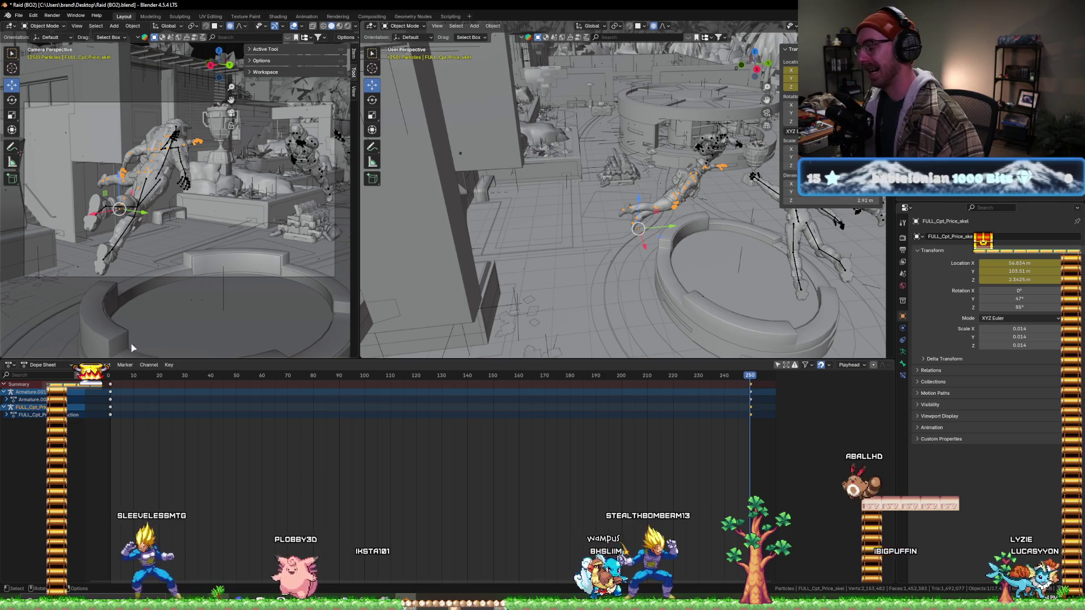
pyautogui.click(129, 378)
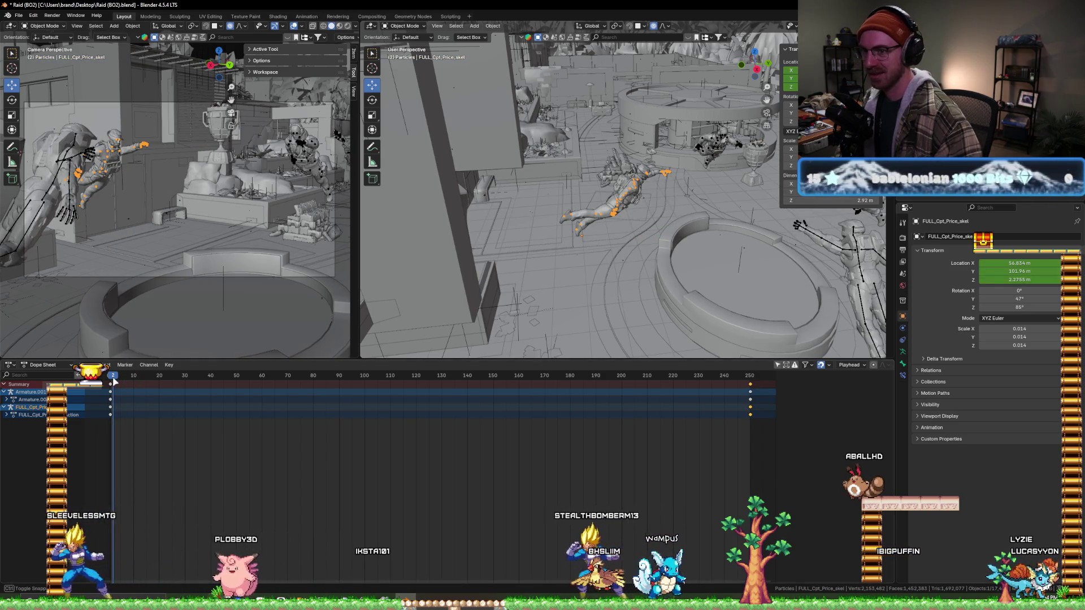
# - At frame 1, shift the soldier slightly along the Y axis and confirm its position
pyautogui.moveTo(113, 382); pyautogui.dragTo(110, 381)
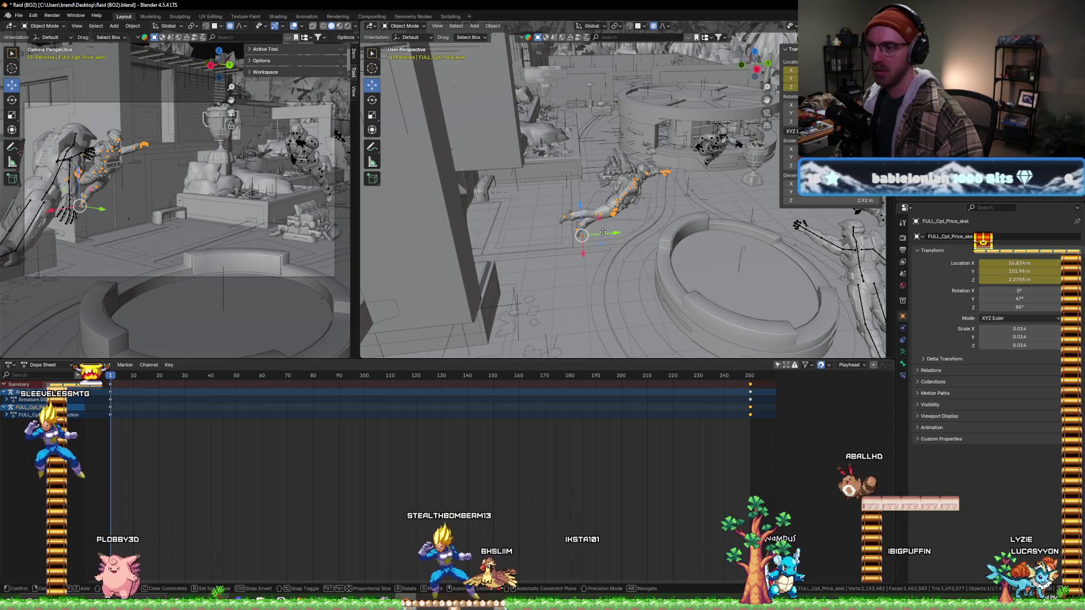
pyautogui.press('g')
pyautogui.press('y')
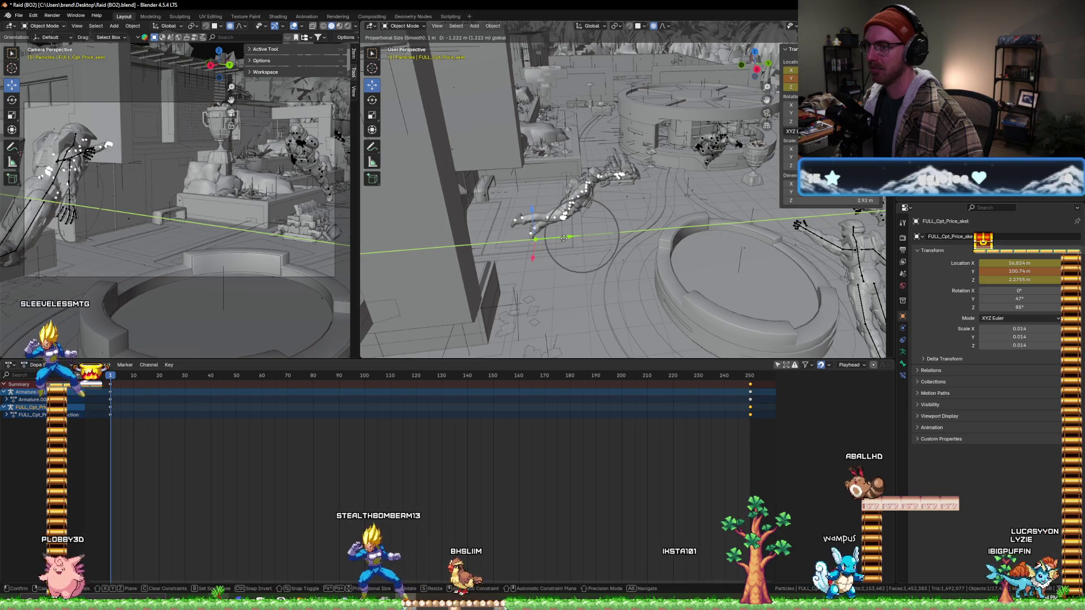
pyautogui.click(565, 242)
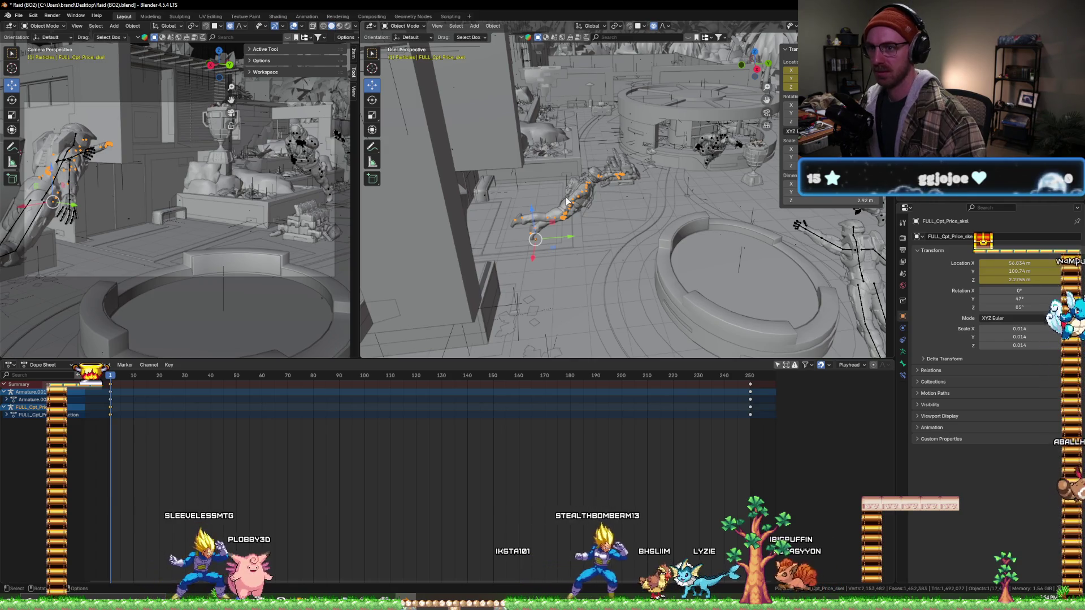
pyautogui.scroll(5, 572, 237)
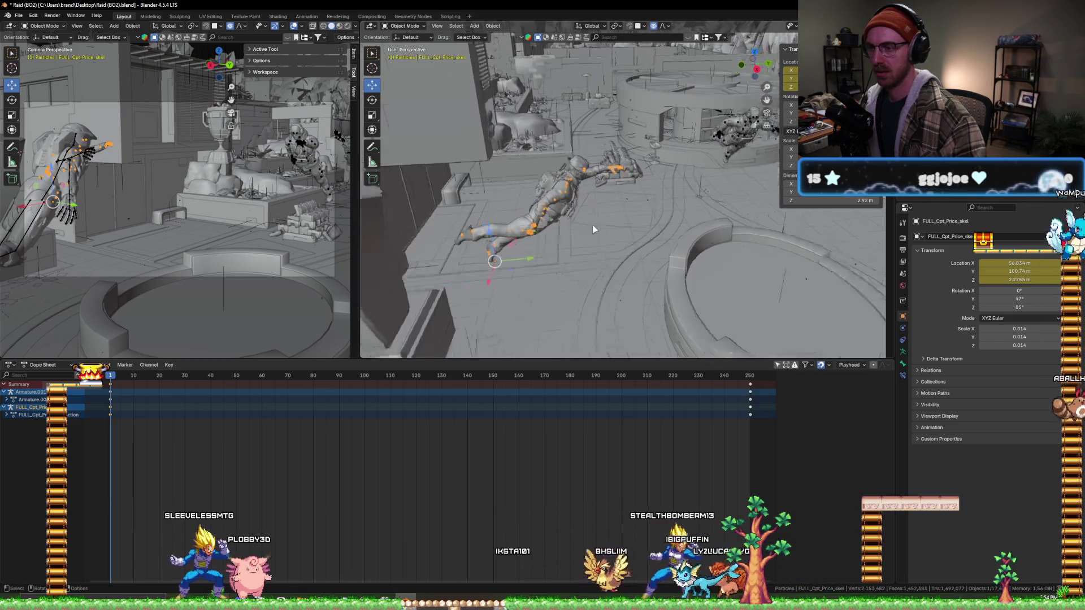
pyautogui.moveTo(593, 225)
pyautogui.mouseDown(button='middle')
pyautogui.moveTo(506, 214)
pyautogui.moveTo(594, 240)
pyautogui.moveTo(513, 71)
pyautogui.mouseUp(button='middle')
pyautogui.scroll(4, 526, 223)
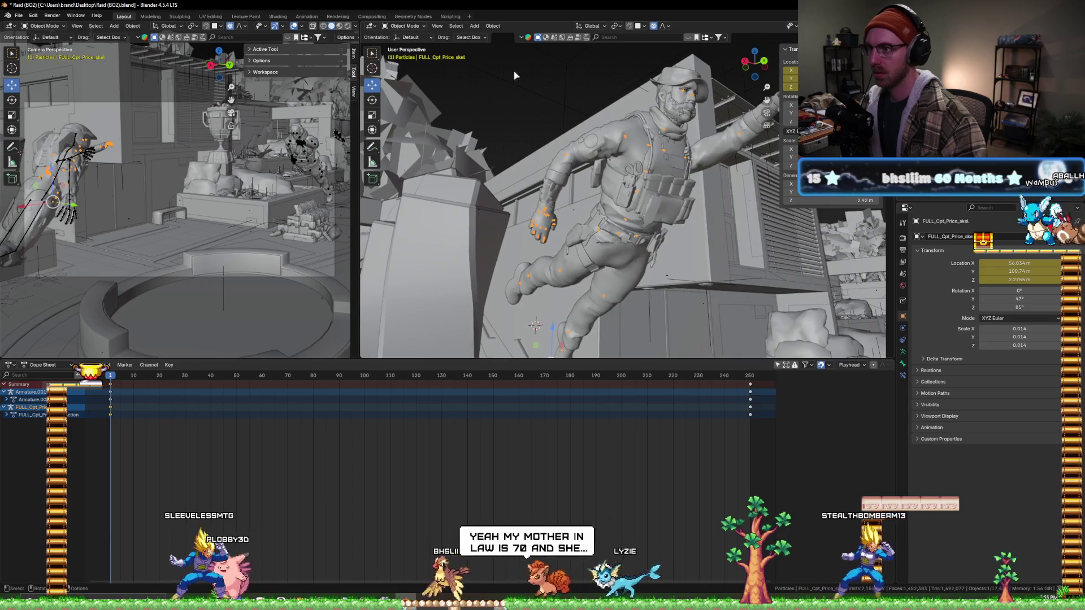
# - Enter Pose Mode, select the hip bone, and rotate it at frame 250
pyautogui.click(405, 26)
pyautogui.click(405, 55)
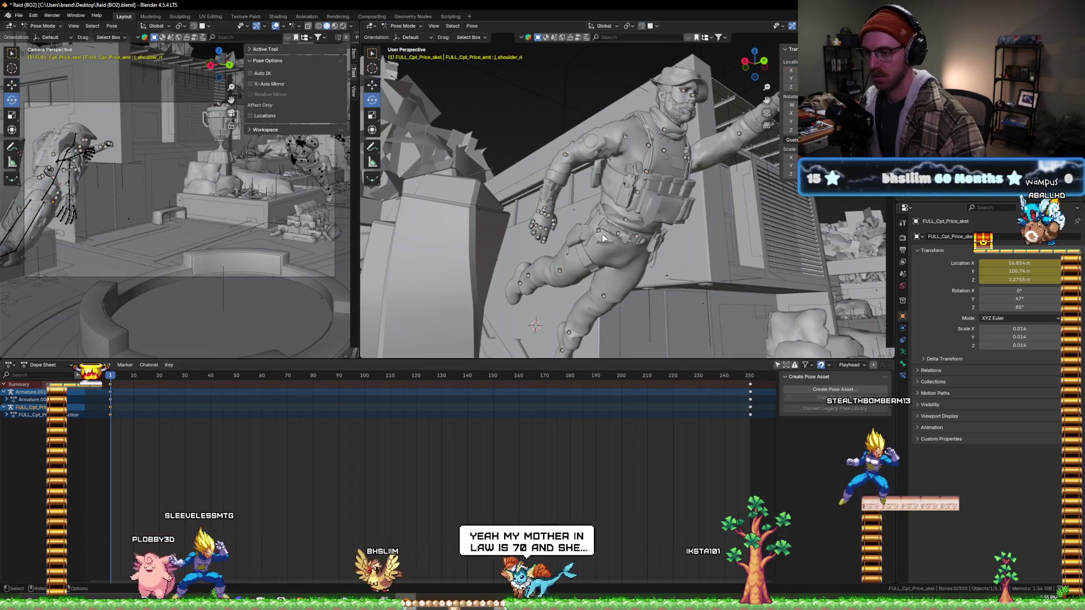
pyautogui.click(603, 239)
pyautogui.moveTo(603, 239); pyautogui.dragTo(752, 236, button='middle')
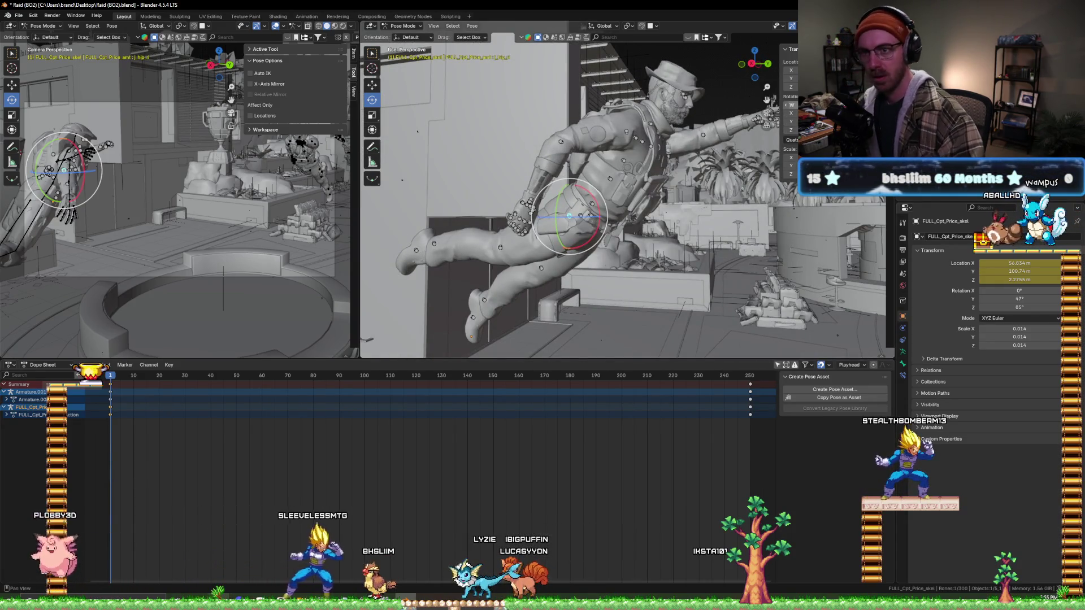
pyautogui.moveTo(741, 380); pyautogui.dragTo(749, 380)
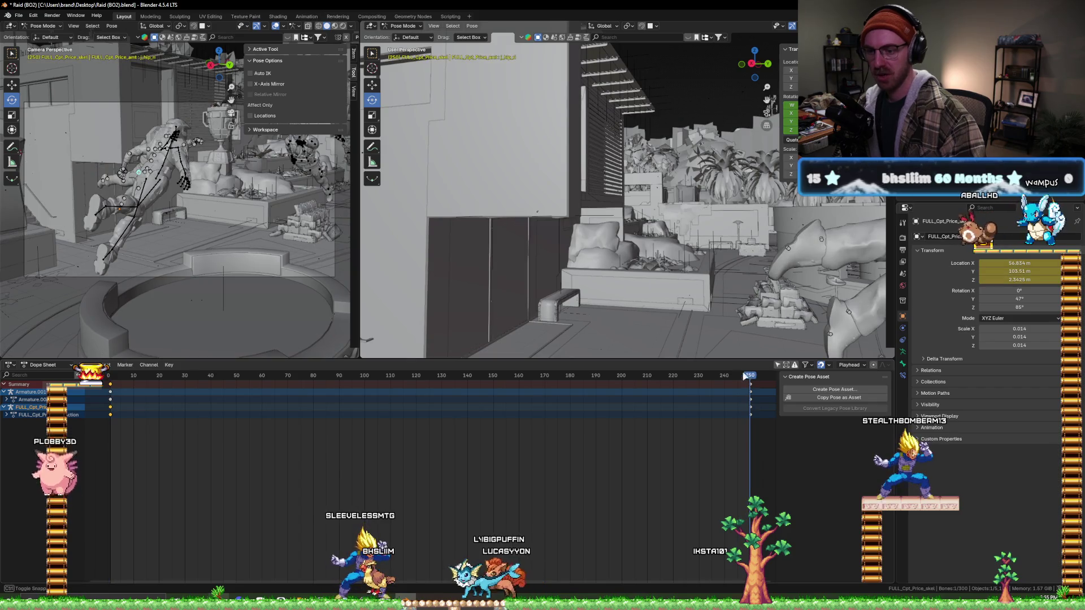
pyautogui.moveTo(623, 312)
pyautogui.mouseDown(button='middle')
pyautogui.moveTo(808, 225)
pyautogui.moveTo(781, 203)
pyautogui.mouseUp(button='middle')
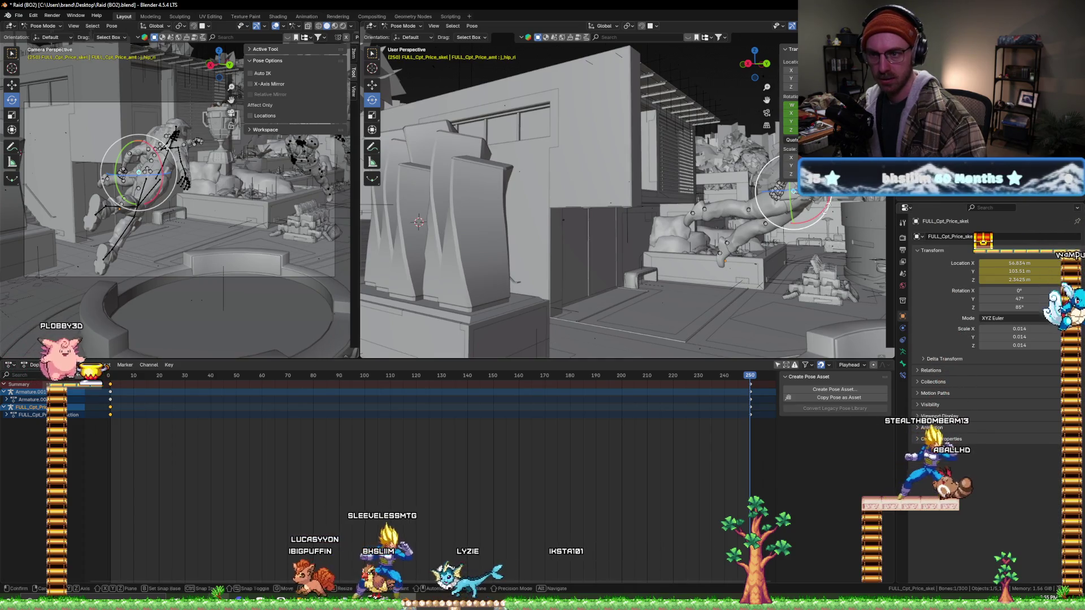
pyautogui.press('r')
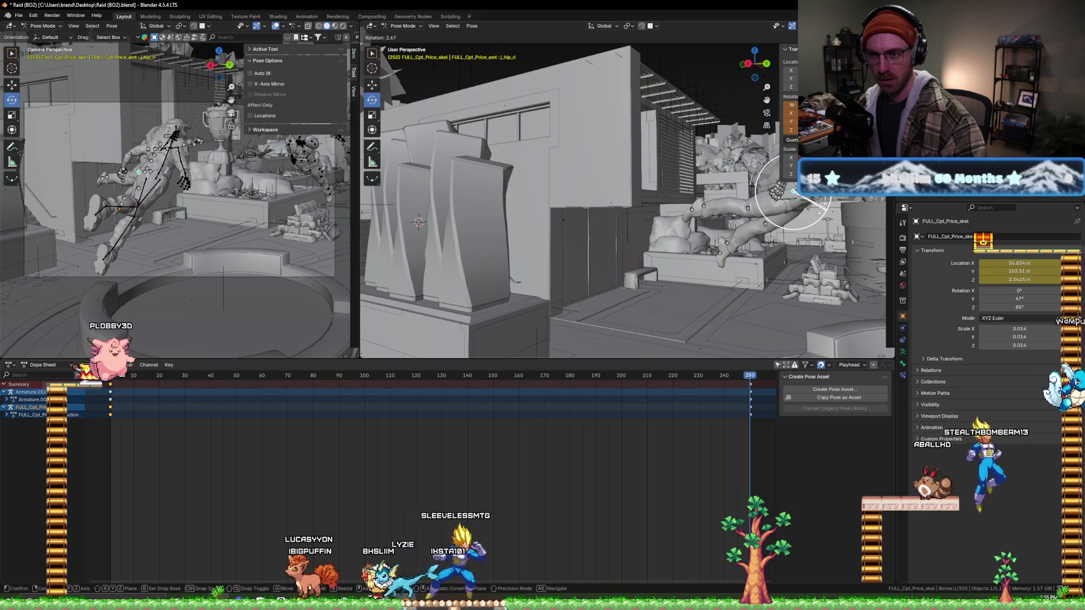
pyautogui.click(777, 193)
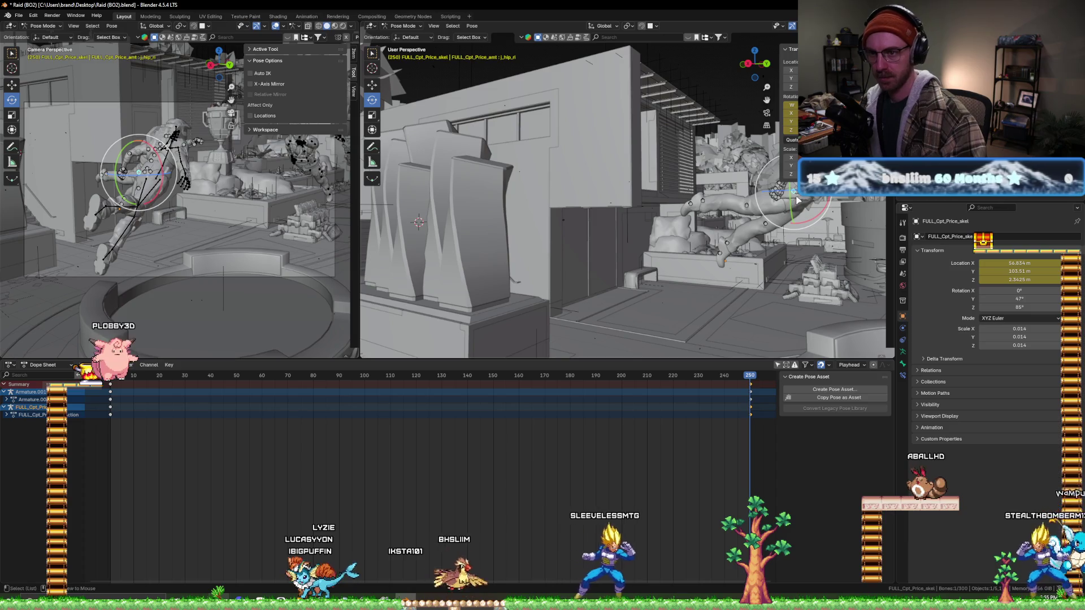
# - Select the left knee bone, check the first keyframe, then rotate the hip around X at frame 250
pyautogui.moveTo(777, 193)
pyautogui.mouseDown(button='middle')
pyautogui.moveTo(651, 175)
pyautogui.moveTo(689, 133)
pyautogui.mouseUp(button='middle')
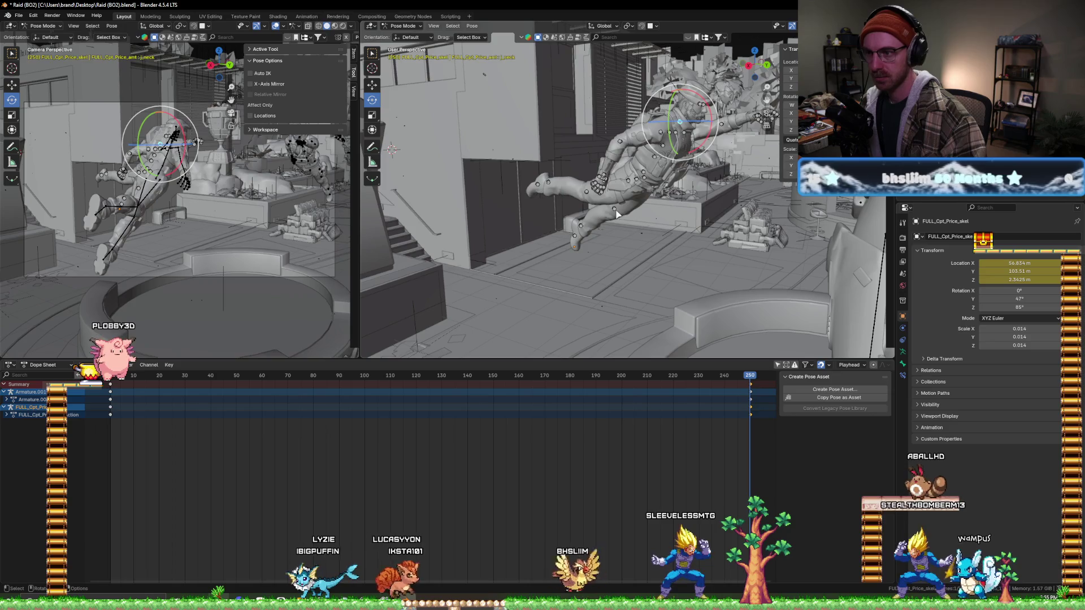
pyautogui.moveTo(643, 197)
pyautogui.mouseDown(button='middle')
pyautogui.moveTo(637, 187)
pyautogui.moveTo(654, 196)
pyautogui.mouseUp(button='middle')
pyautogui.click(641, 218)
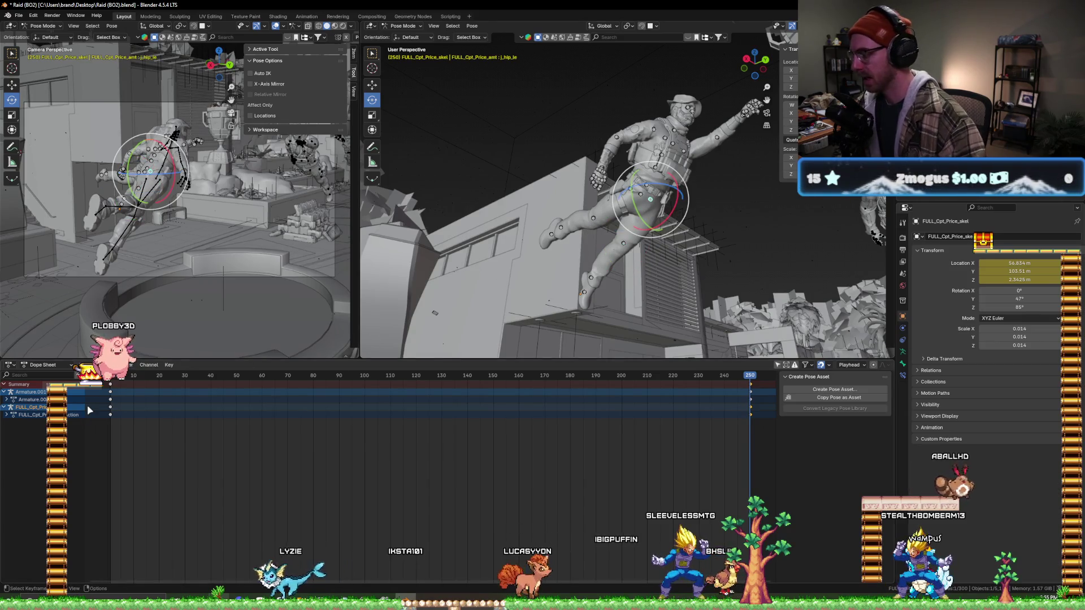
pyautogui.hotkey('shift', 'Left')
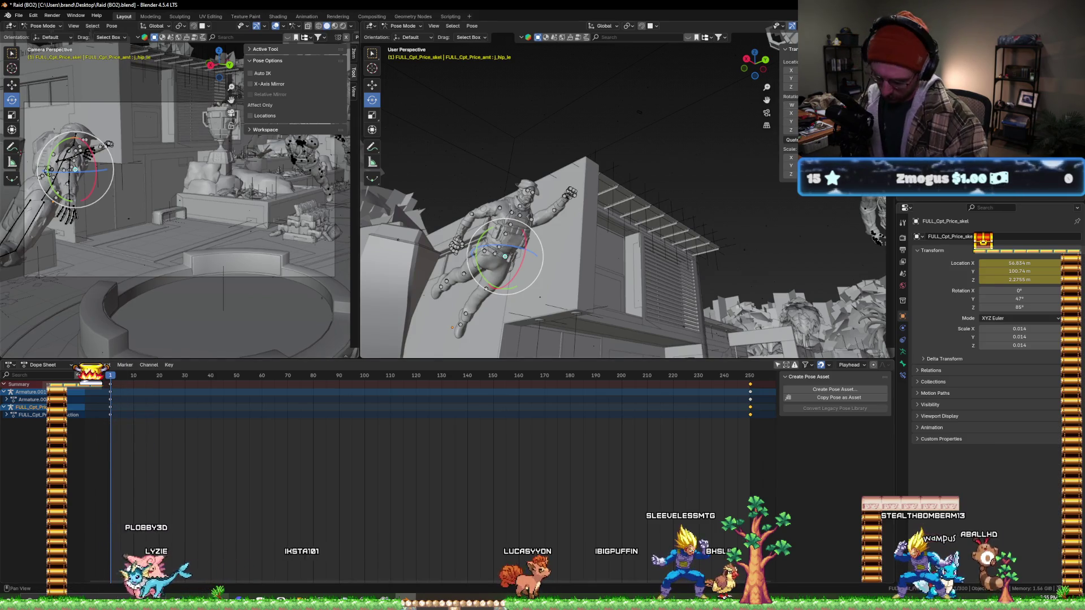
pyautogui.click(750, 375)
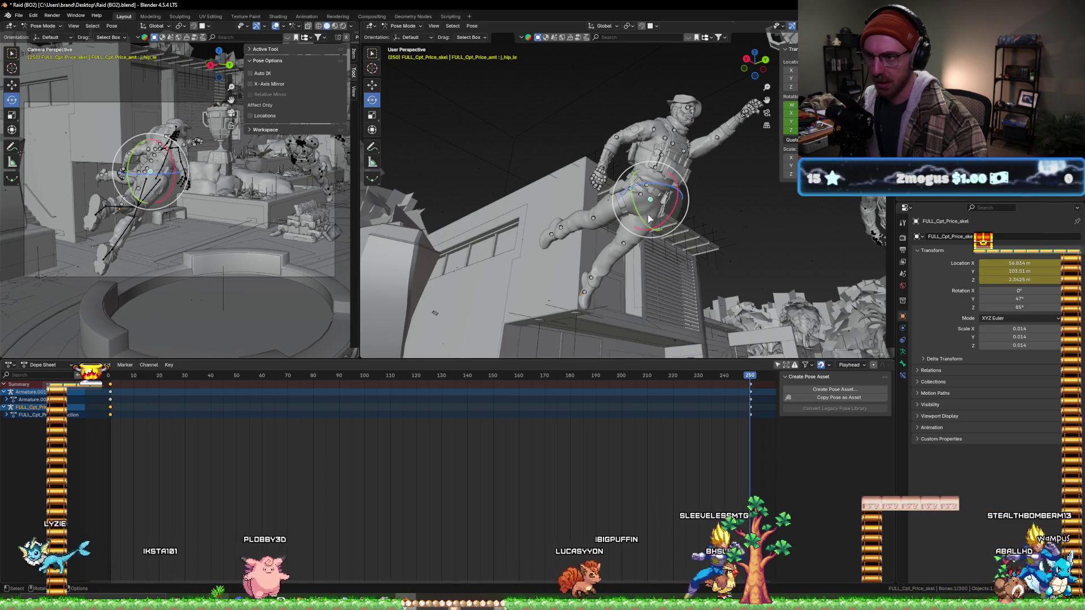
pyautogui.scroll(3, 674, 216)
pyautogui.scroll(2, 674, 215)
pyautogui.press('r')
pyautogui.press('x')
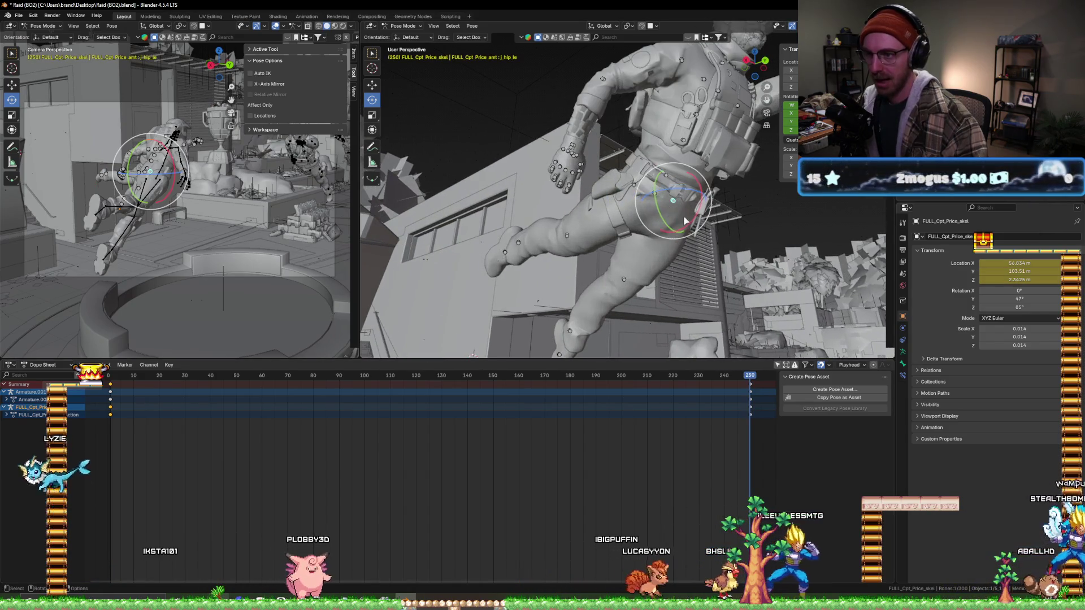
pyautogui.click(683, 208)
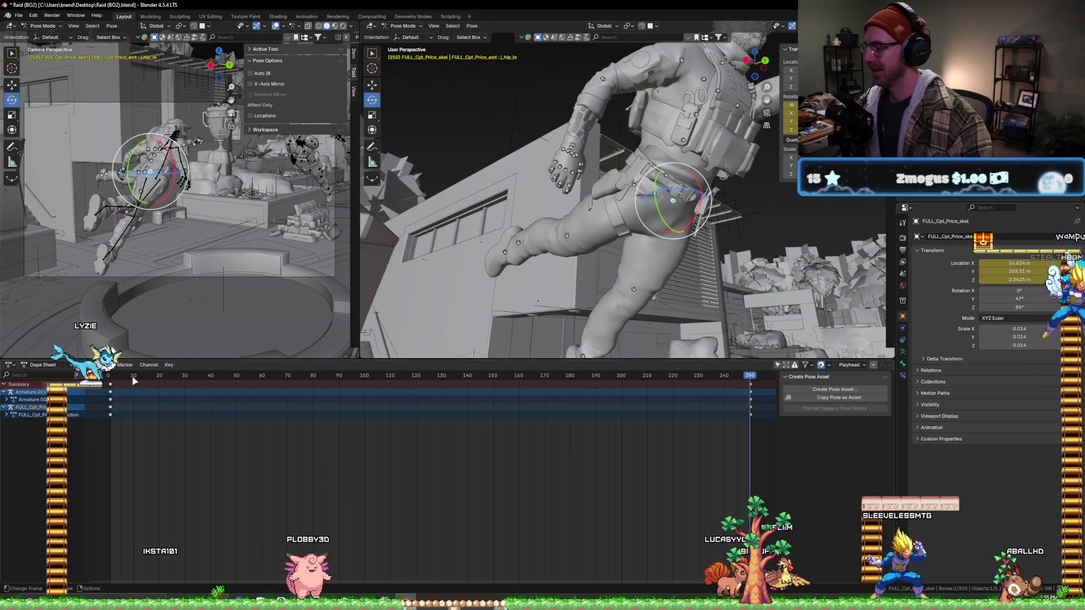
# - Keyframe the left shoulder's rotation near the start, then rotate it around X at frame 250
pyautogui.moveTo(131, 377); pyautogui.dragTo(120, 377)
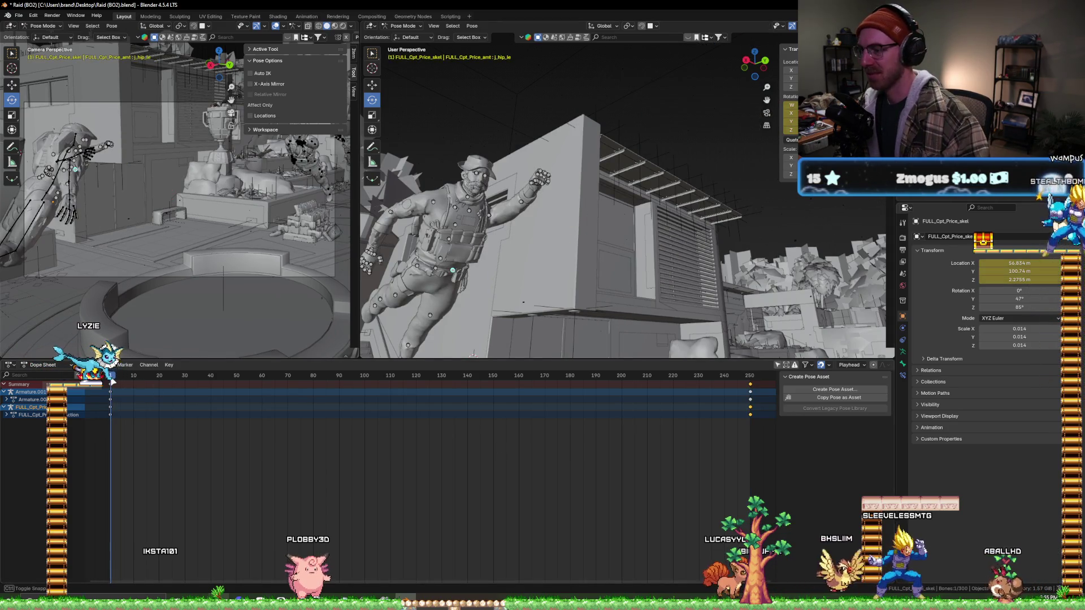
pyautogui.moveTo(530, 272); pyautogui.dragTo(474, 205, button='middle')
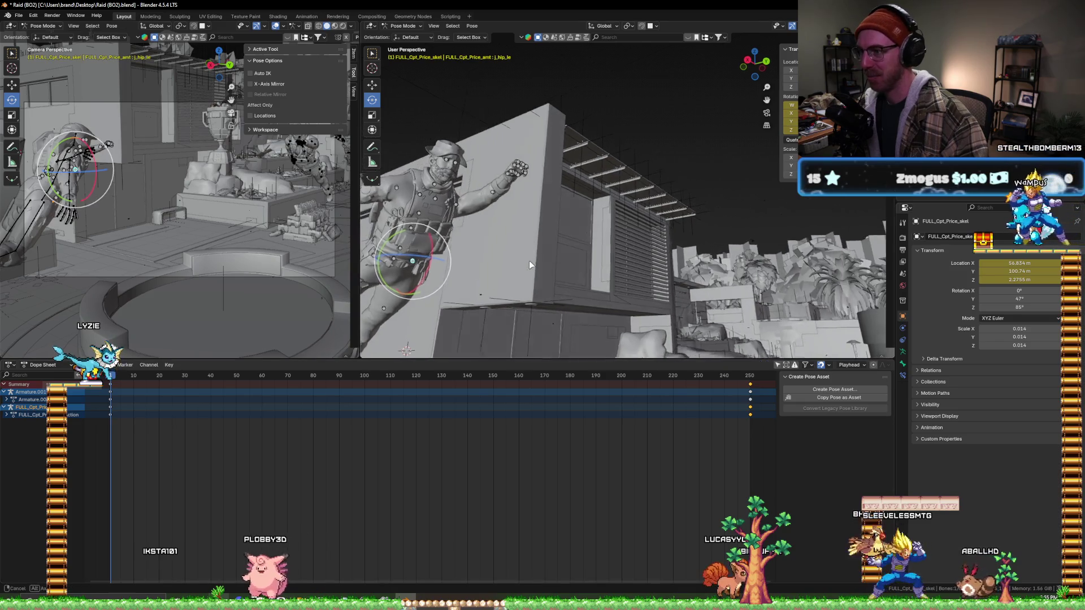
pyautogui.click(456, 205)
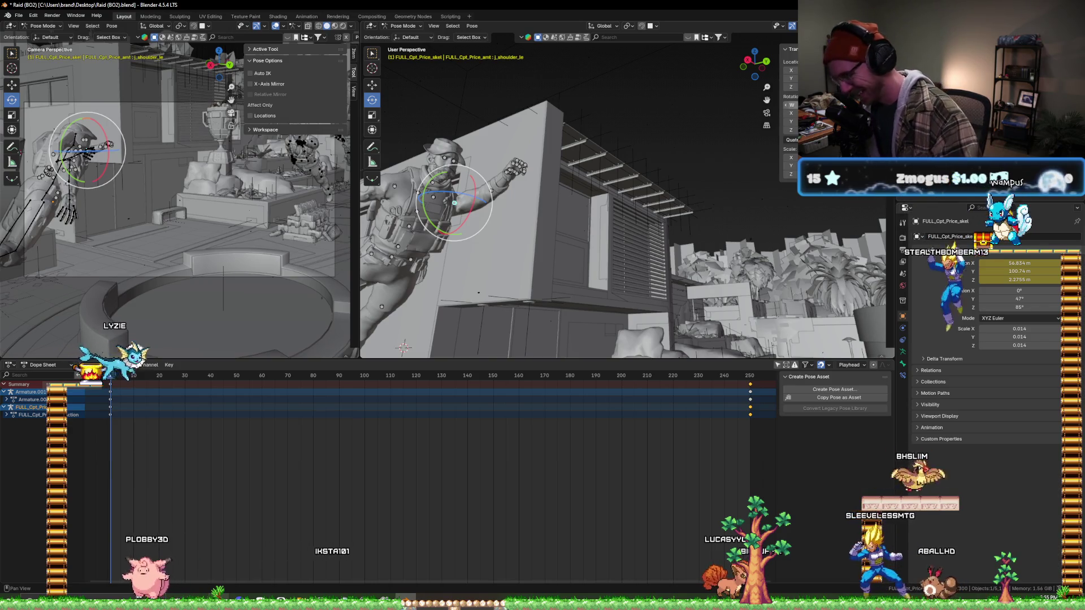
pyautogui.press('i')
pyautogui.press('Up')
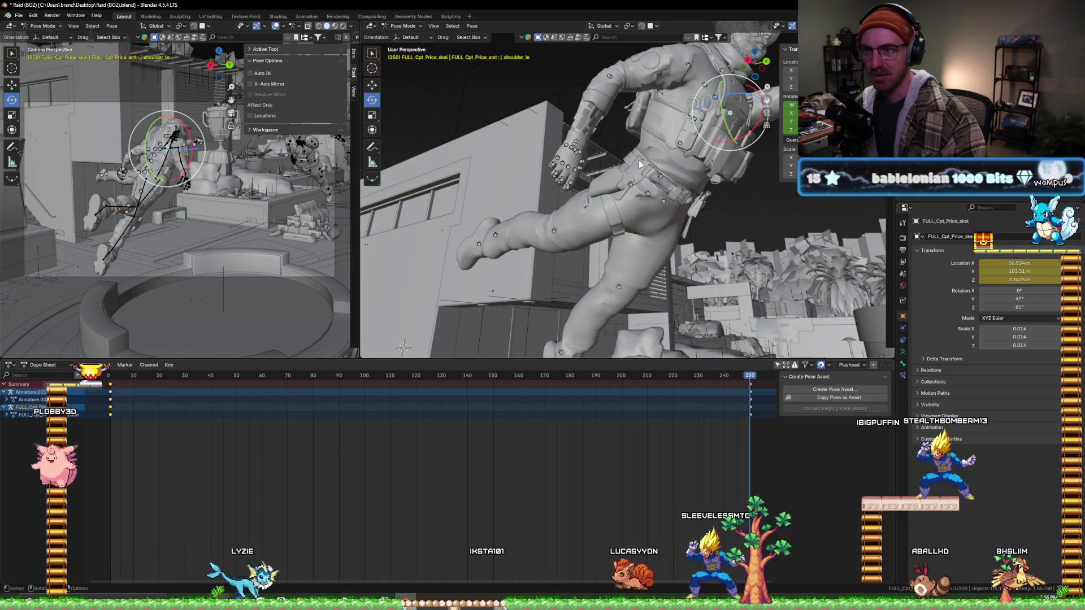
pyautogui.scroll(-3, 680, 146)
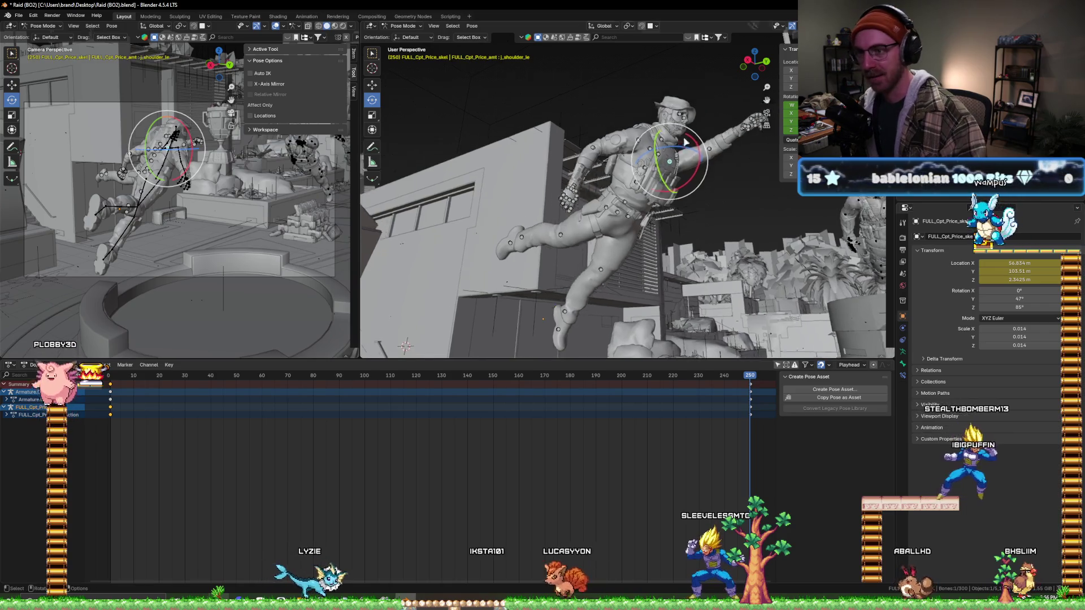
pyautogui.moveTo(678, 146); pyautogui.dragTo(691, 162, button='middle')
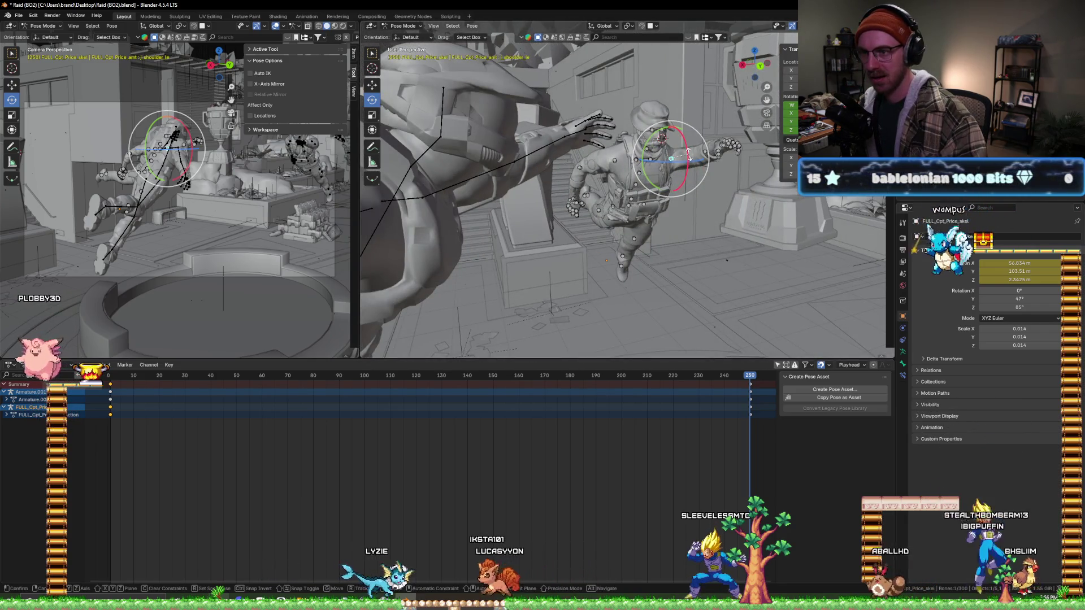
pyautogui.moveTo(691, 160); pyautogui.dragTo(688, 155)
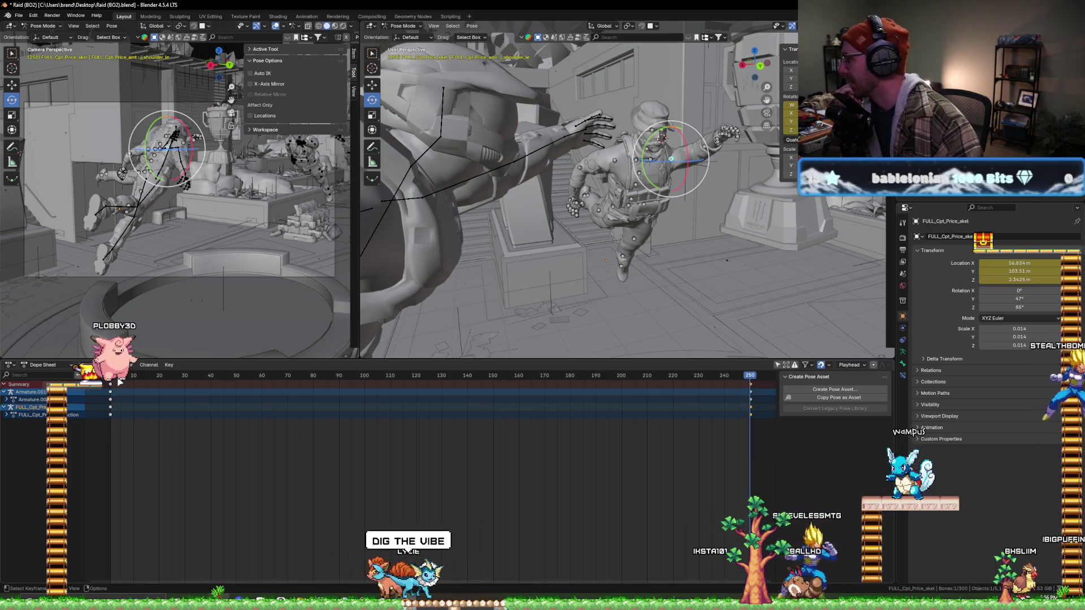
# - Scrub from an early frame through frame 89 to preview the soldier's motion
pyautogui.click(131, 375)
pyautogui.moveTo(155, 375)
pyautogui.mouseDown()
pyautogui.moveTo(535, 375)
pyautogui.moveTo(126, 377)
pyautogui.moveTo(110, 386)
pyautogui.mouseUp()
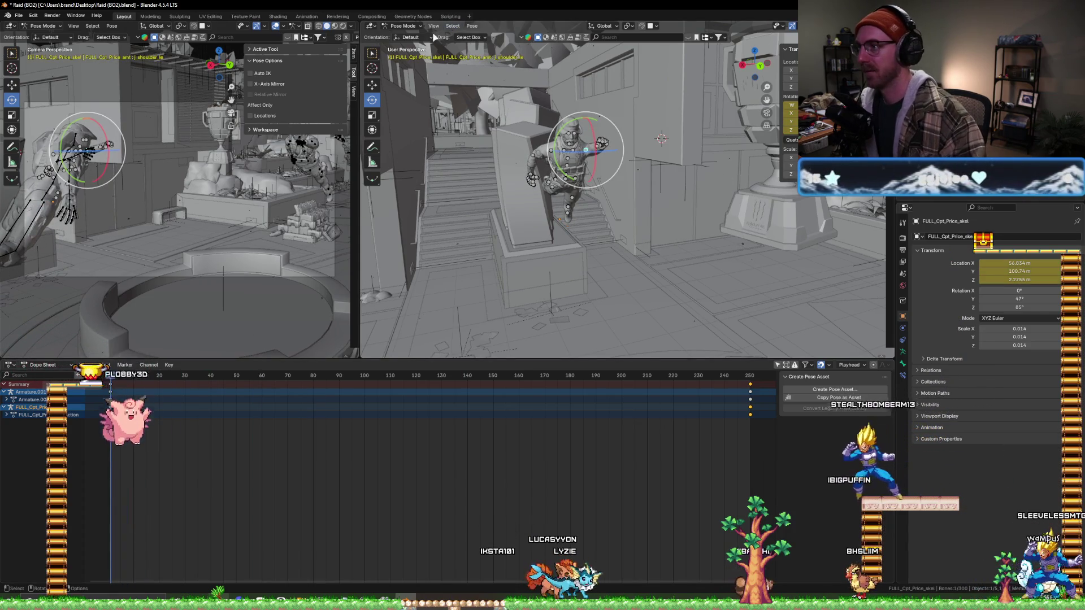
pyautogui.click(417, 26)
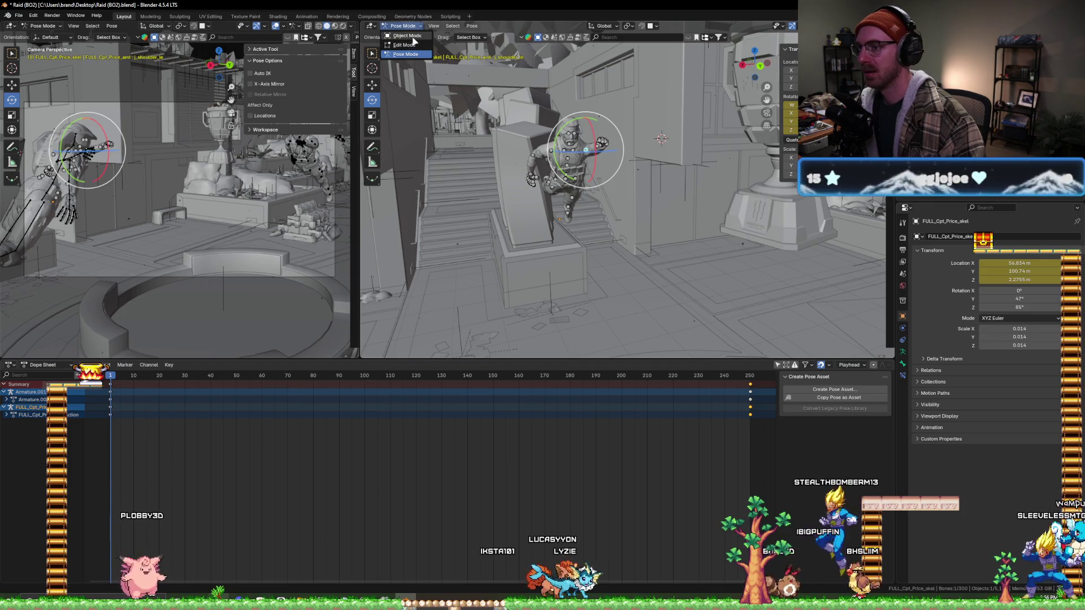
# - Back in Object Mode, tilt the captain soldier around its Y axis at frame 250
pyautogui.click(409, 36)
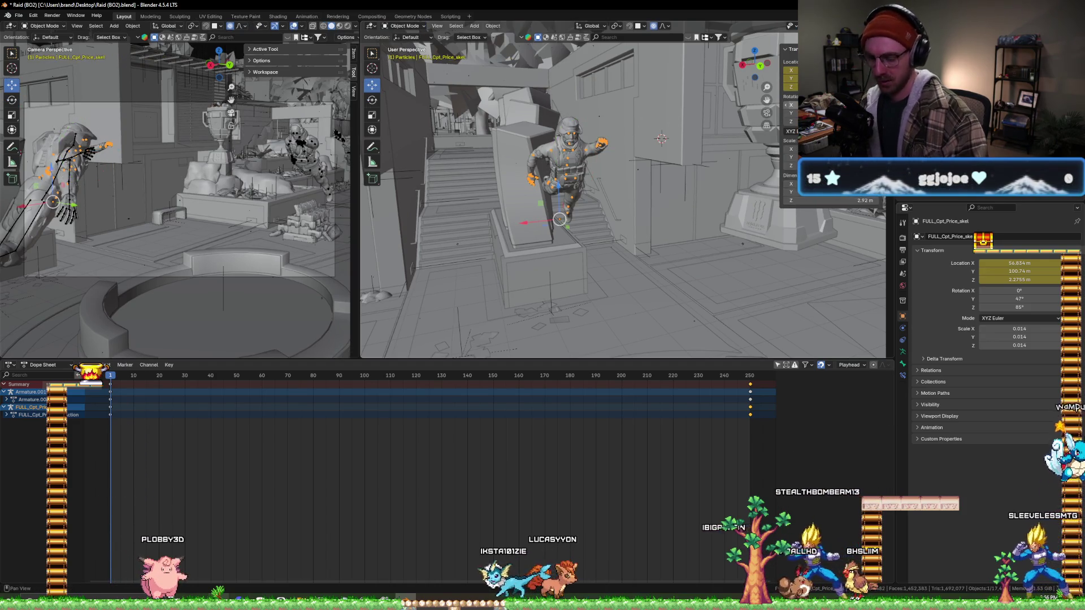
pyautogui.click(749, 375)
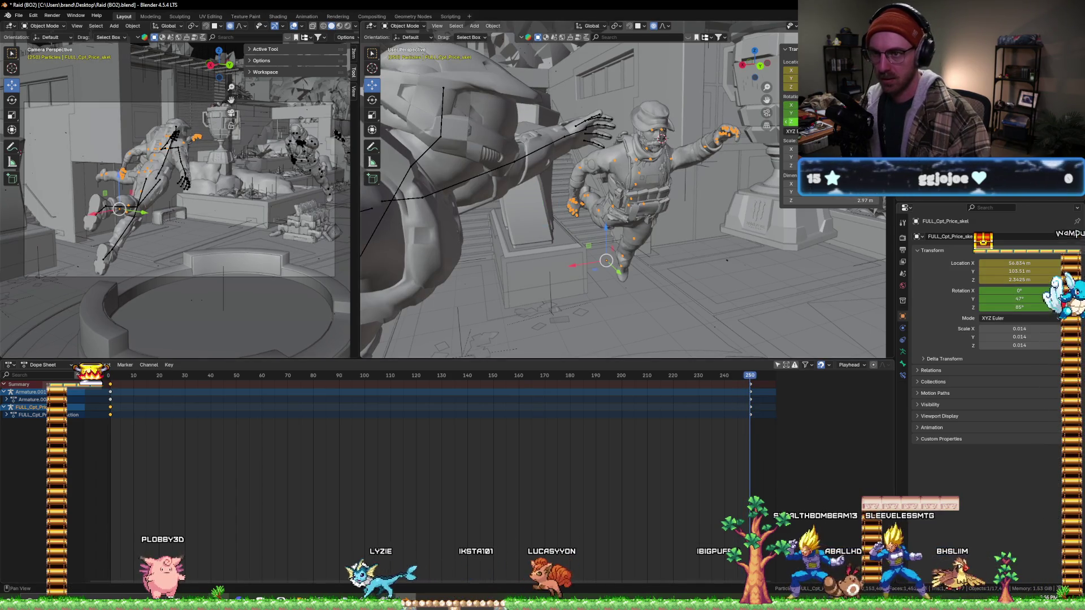
pyautogui.moveTo(788, 112)
pyautogui.mouseDown()
pyautogui.moveTo(767, 113)
pyautogui.moveTo(794, 113)
pyautogui.mouseUp()
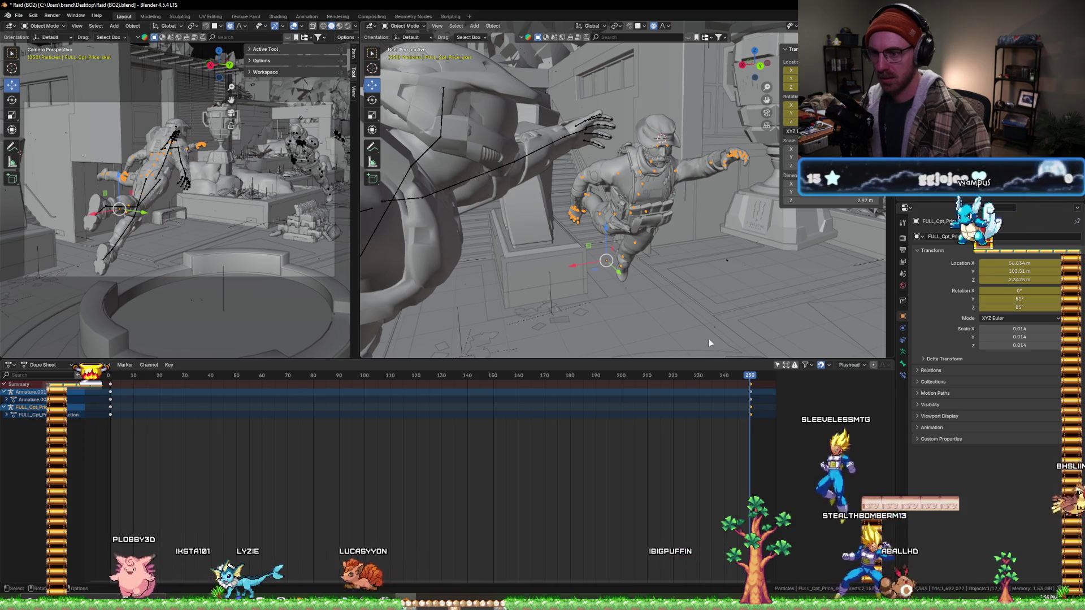
# - Rotate the captain slightly further at frame 210, then play the flight through to frame 157
pyautogui.moveTo(678, 374); pyautogui.dragTo(112, 381)
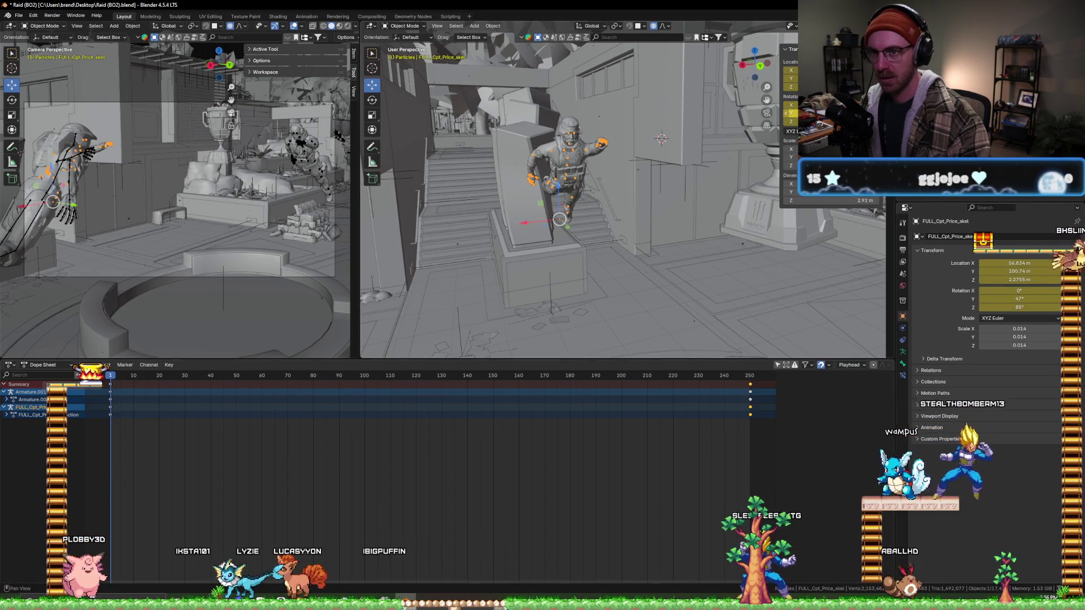
pyautogui.press('r')
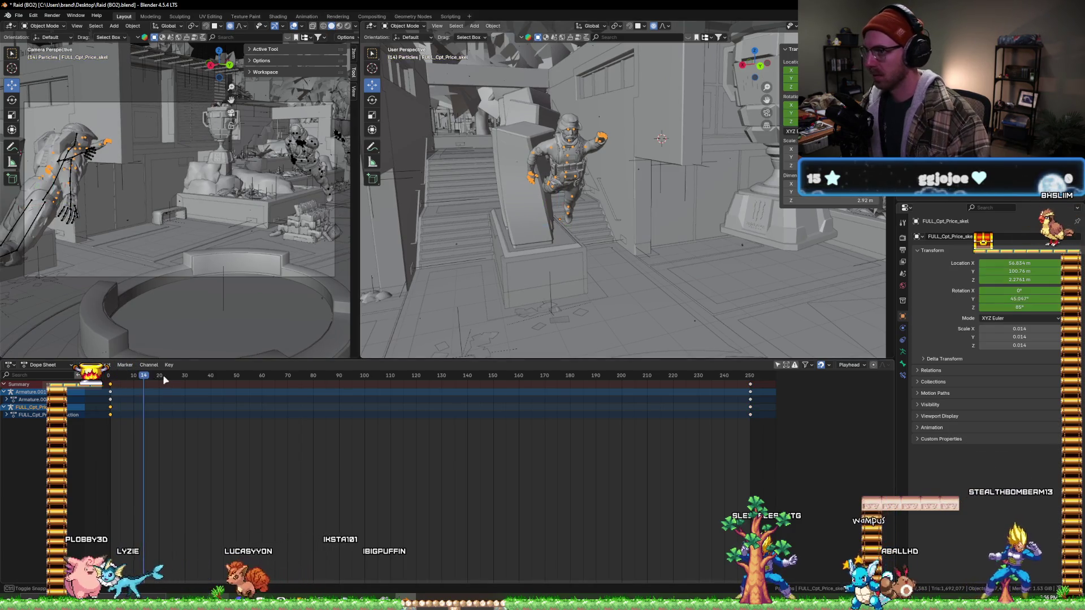
pyautogui.moveTo(163, 375); pyautogui.dragTo(577, 386)
pyautogui.scroll(-5, 595, 235)
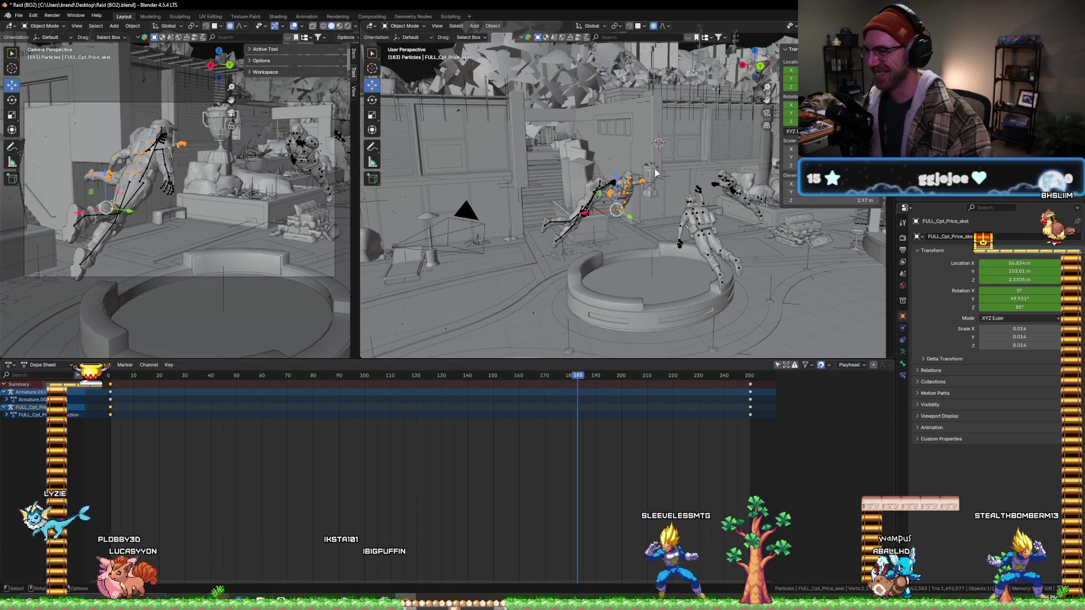
pyautogui.scroll(-2, 654, 173)
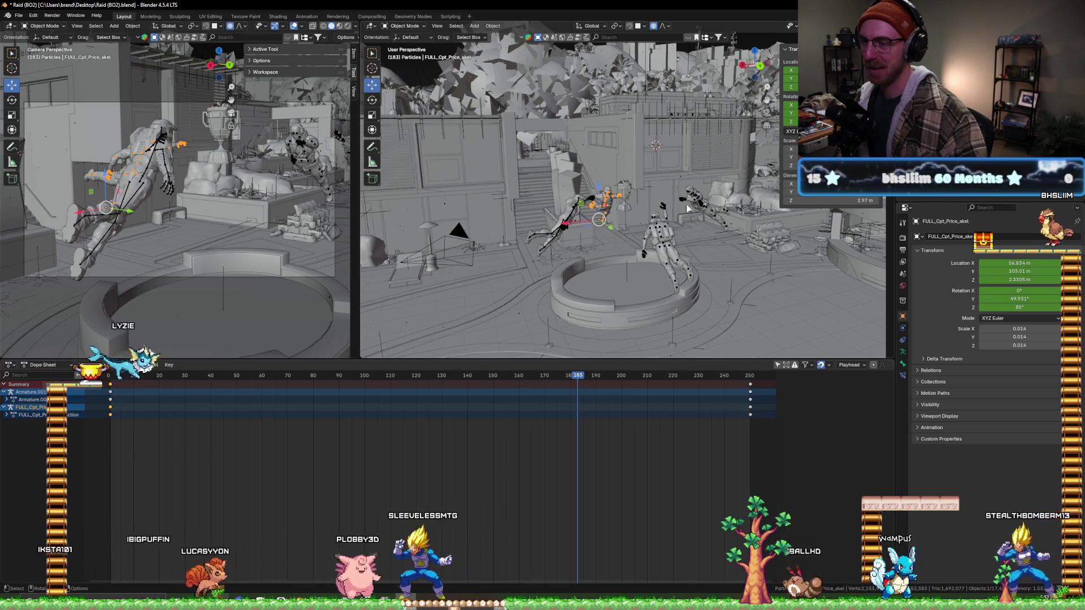
# - Orbit the view and select the FULL_Ghost_skel character to animate
pyautogui.moveTo(627, 196); pyautogui.dragTo(637, 214, button='middle')
pyautogui.scroll(3, 638, 212)
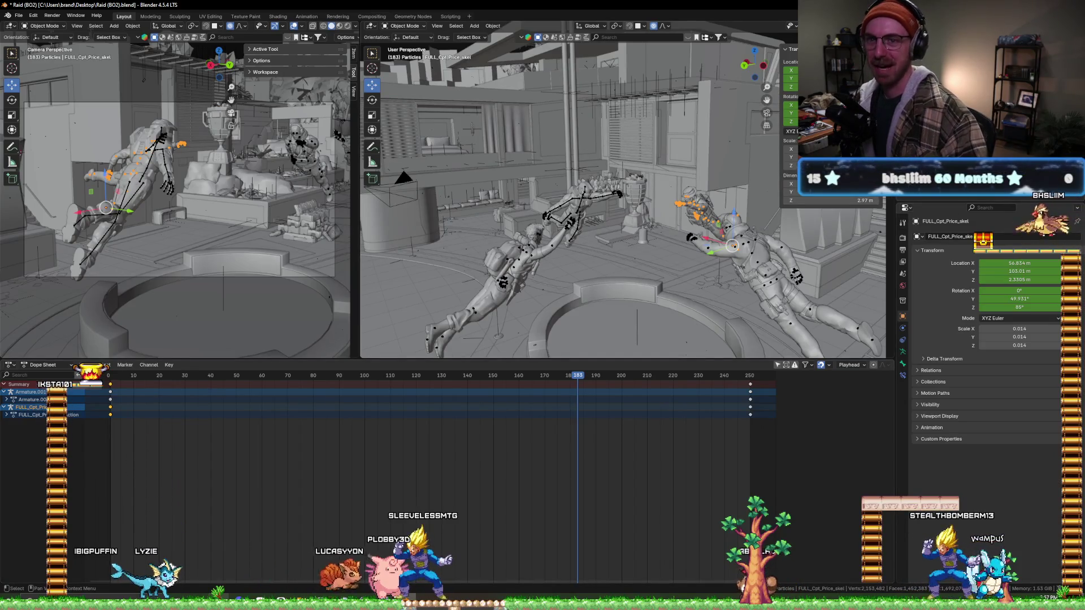
pyautogui.click(751, 254)
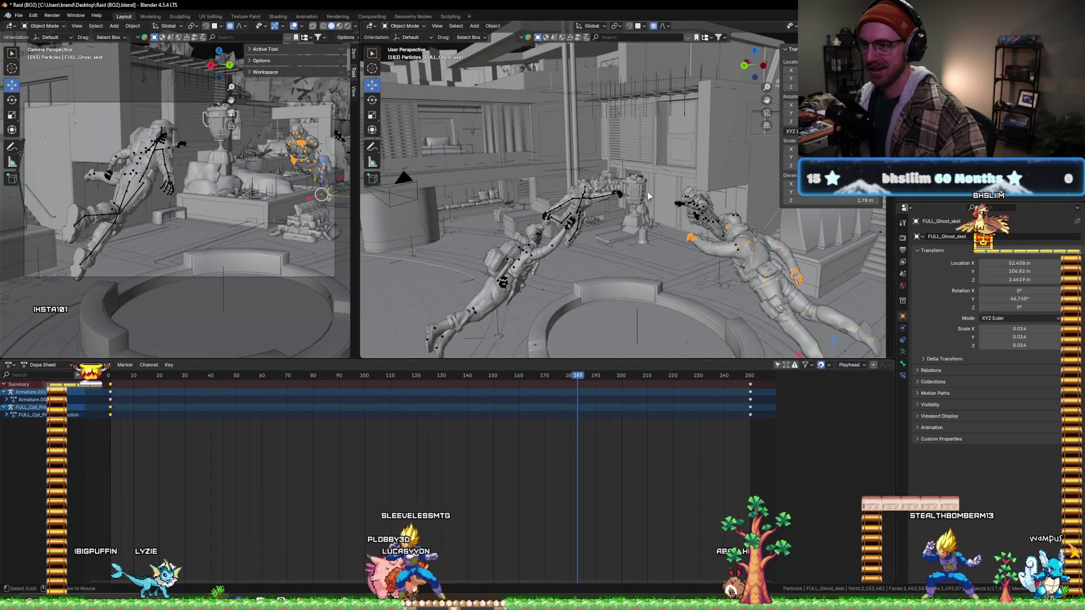
pyautogui.scroll(3, 646, 191)
pyautogui.scroll(-5, 612, 196)
pyautogui.scroll(-5, 610, 191)
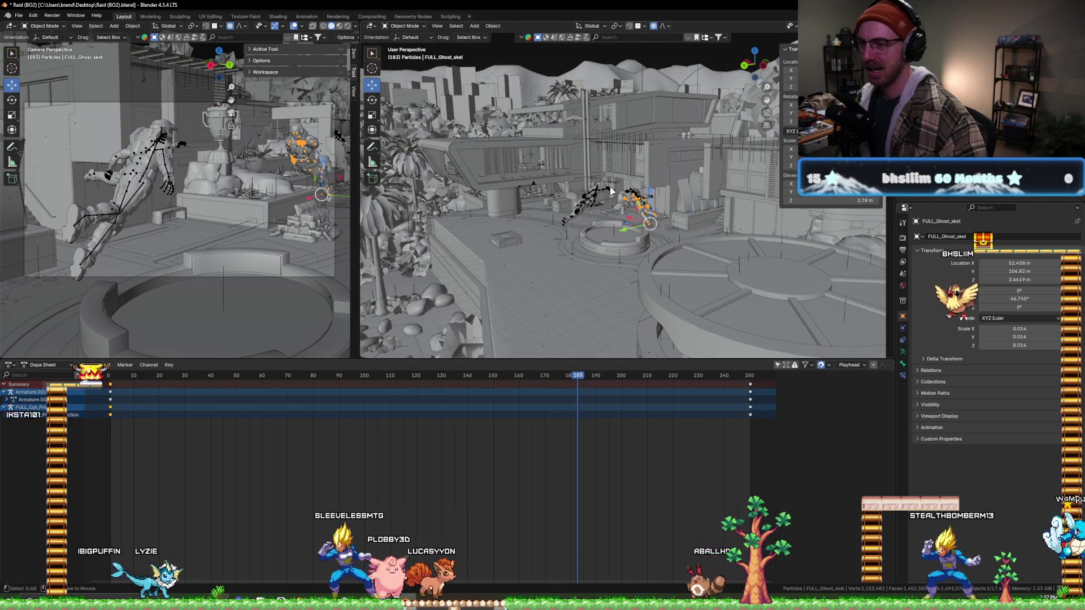
pyautogui.scroll(3, 610, 191)
pyautogui.scroll(3, 622, 194)
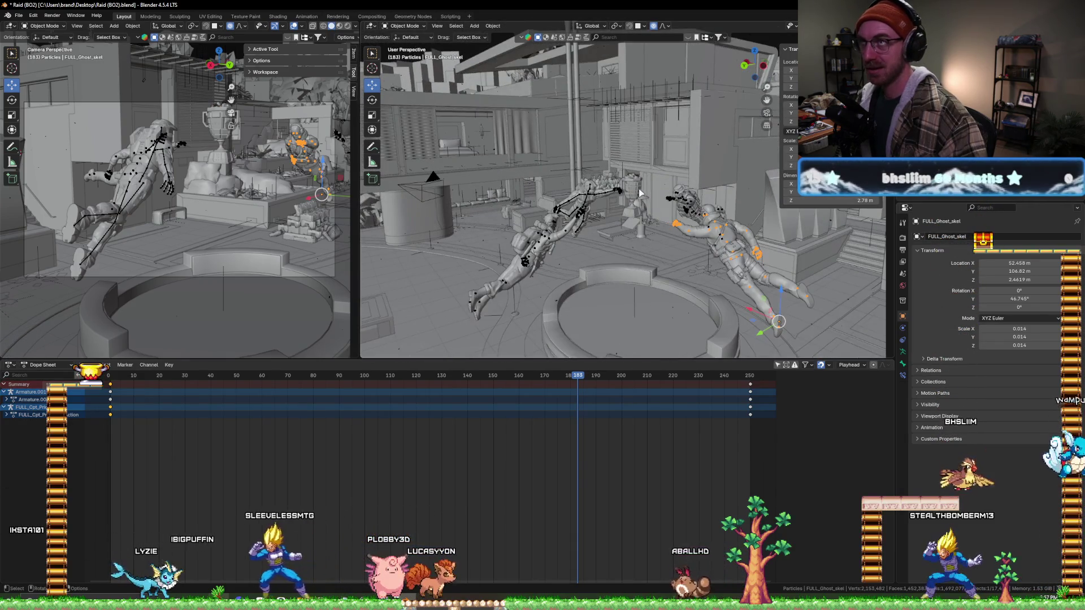
pyautogui.scroll(2, 630, 193)
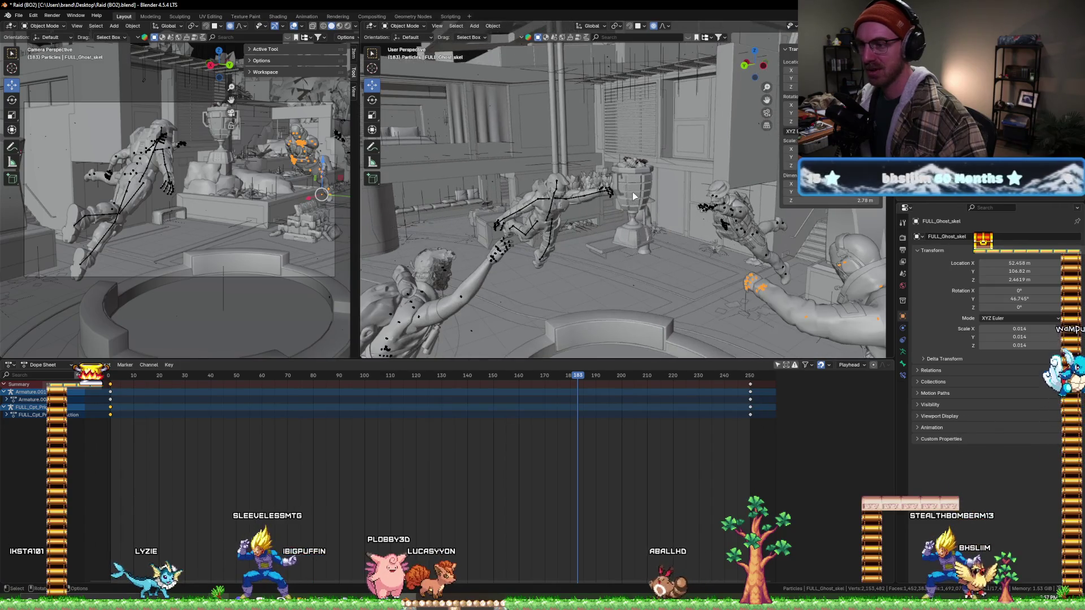
pyautogui.scroll(2, 630, 193)
pyautogui.scroll(2, 466, 300)
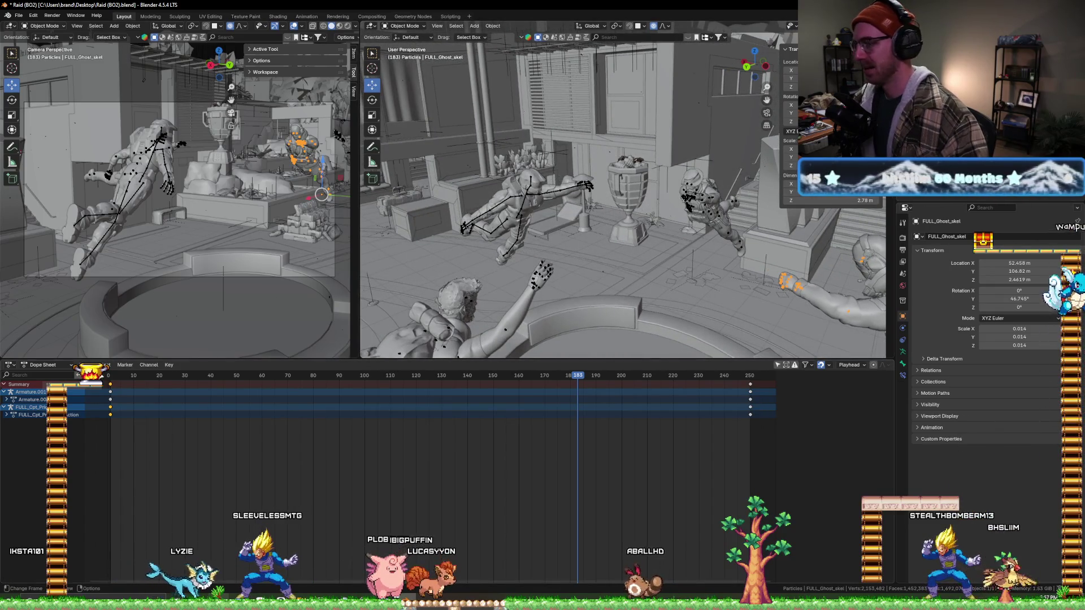
# - Orbit around the ring to inspect the Ghost at frame 250, then return to frame 1
pyautogui.moveTo(609, 213); pyautogui.dragTo(639, 252, button='middle')
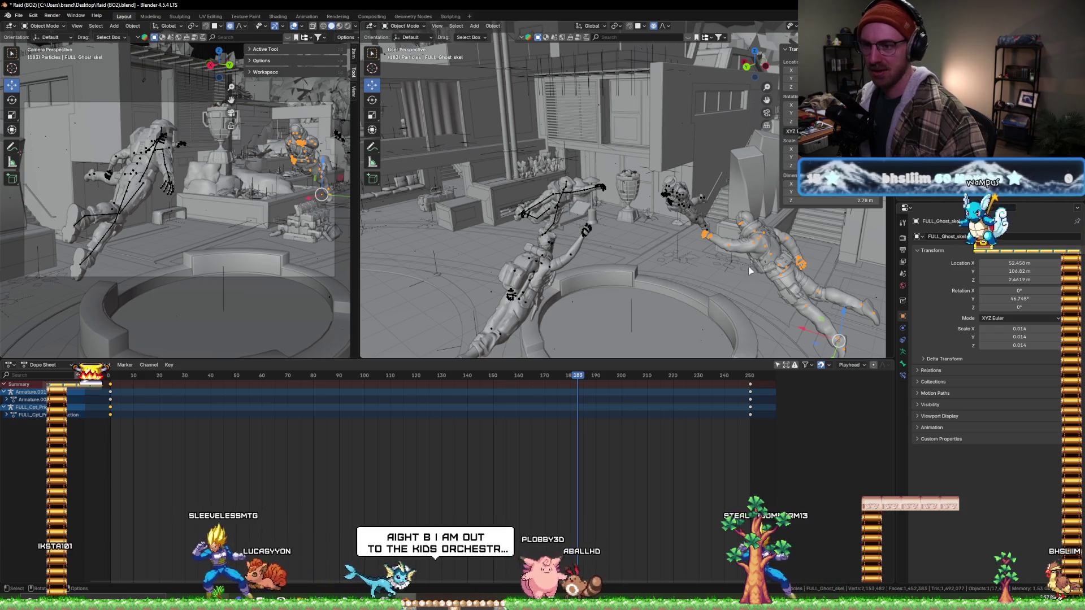
pyautogui.moveTo(849, 302); pyautogui.dragTo(695, 280, button='middle')
pyautogui.click(749, 377)
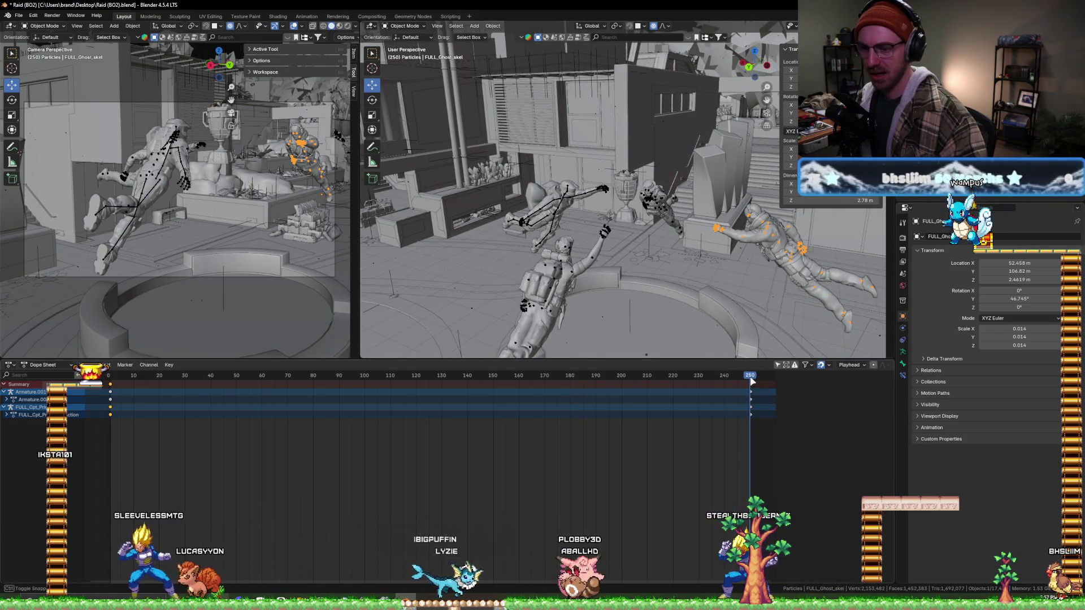
pyautogui.moveTo(800, 240); pyautogui.dragTo(639, 263, button='middle')
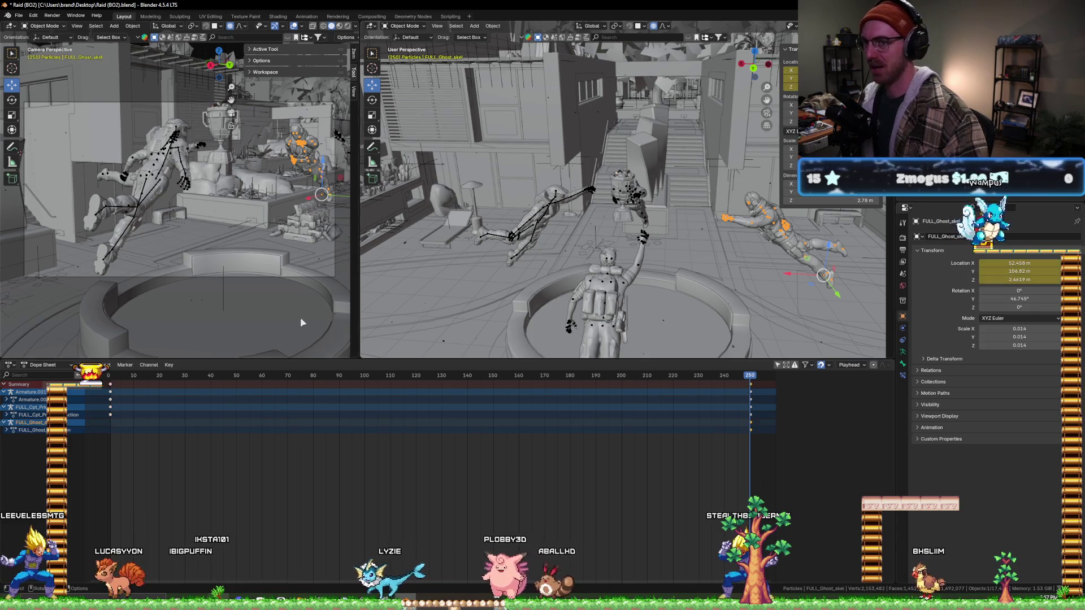
pyautogui.moveTo(115, 376); pyautogui.dragTo(109, 375)
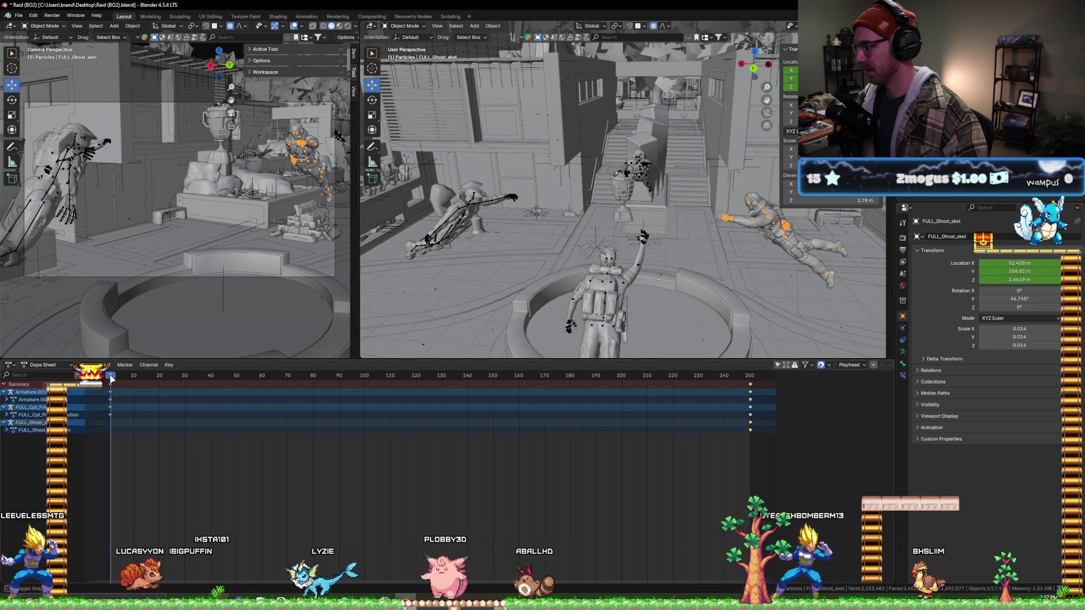
# - At frame 250, move the Ghost sideways, lift it on Z, nudge it on X, and keyframe its location
pyautogui.press('i')
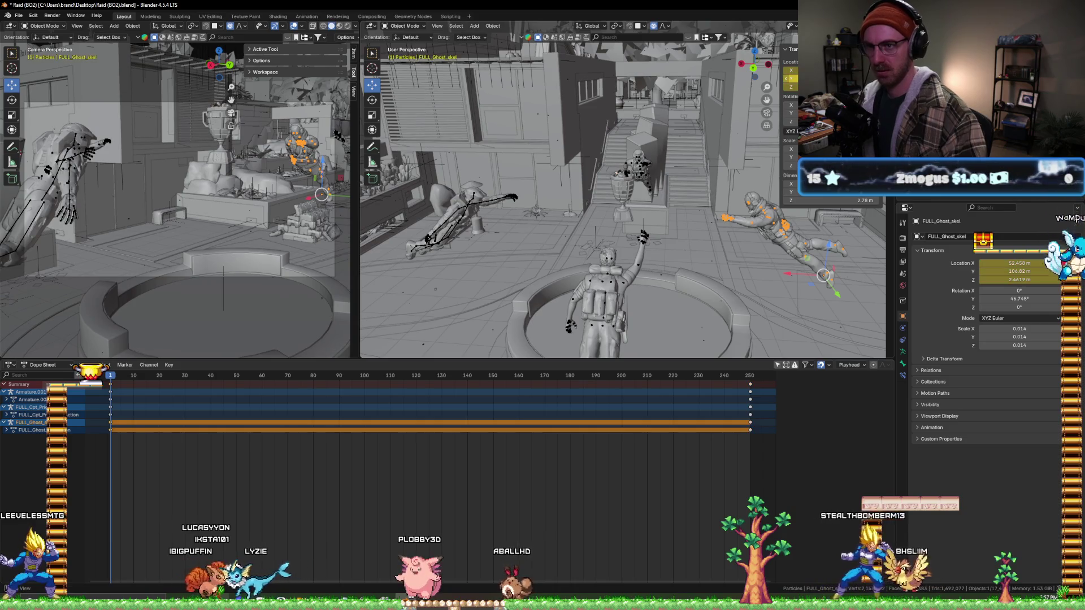
pyautogui.moveTo(110, 375); pyautogui.dragTo(750, 376)
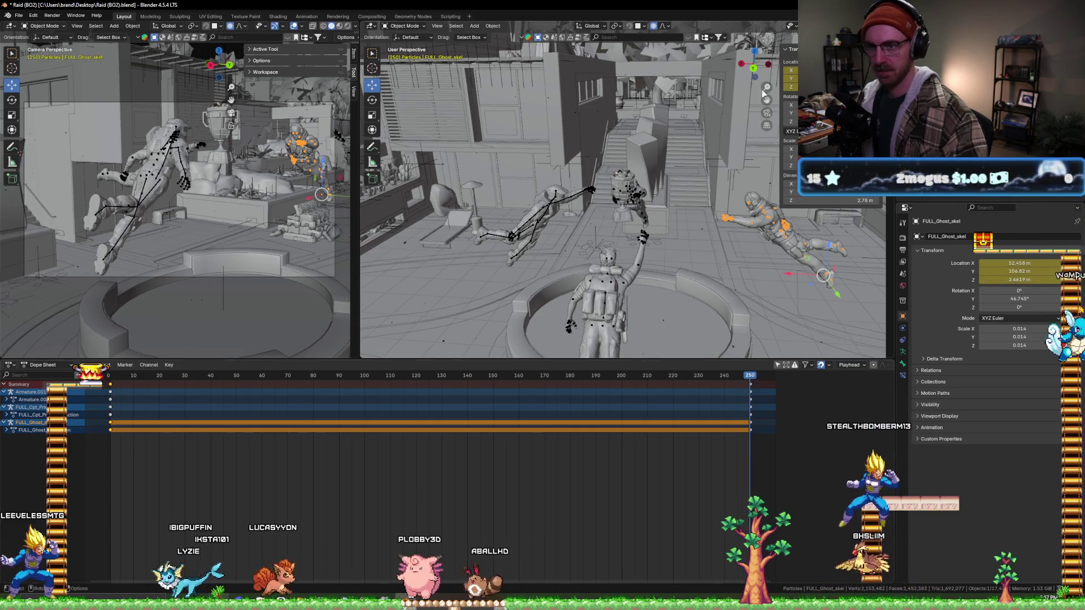
pyautogui.press('g')
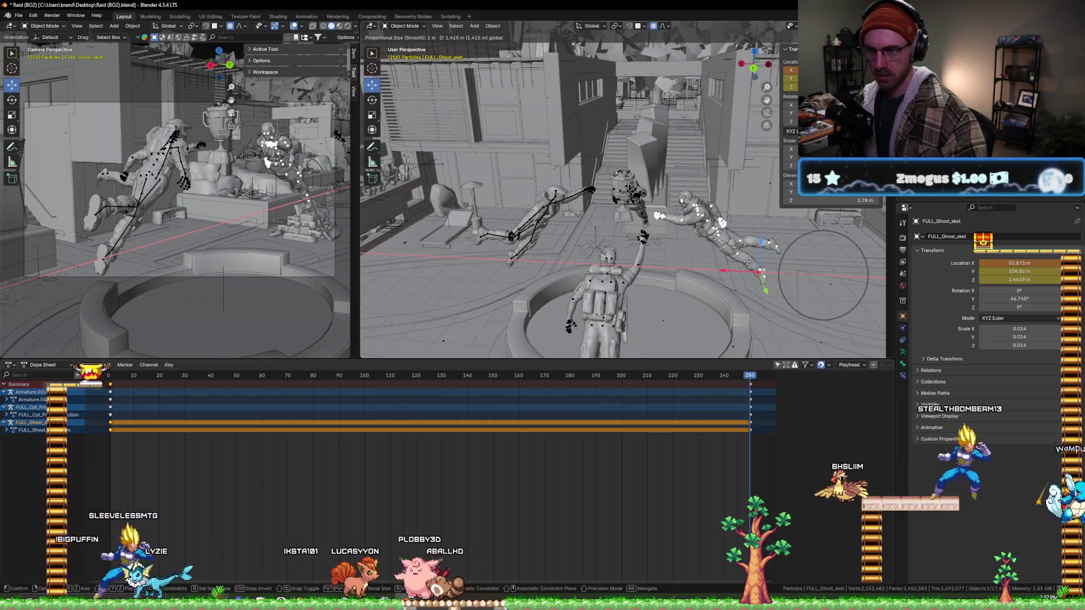
pyautogui.click(779, 251)
pyautogui.press('g')
pyautogui.press('z')
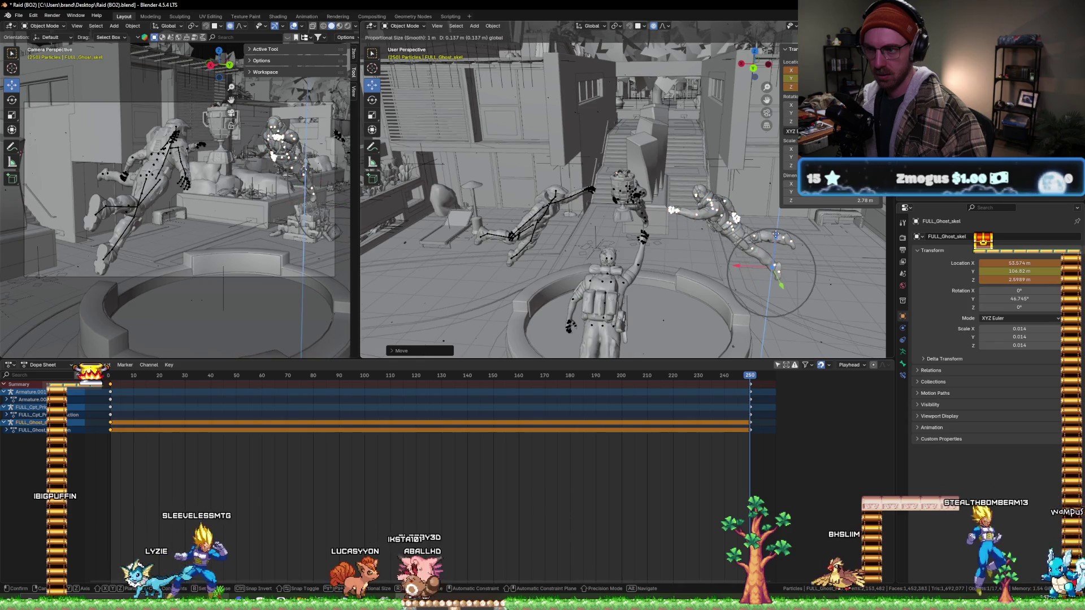
pyautogui.click(738, 261)
pyautogui.press('g')
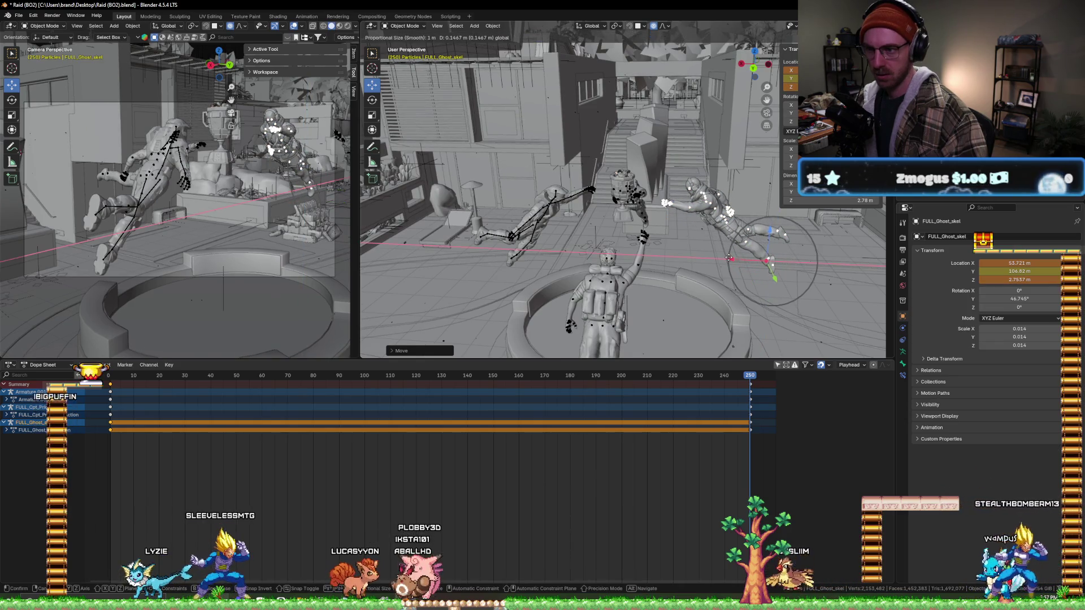
pyautogui.click(719, 311)
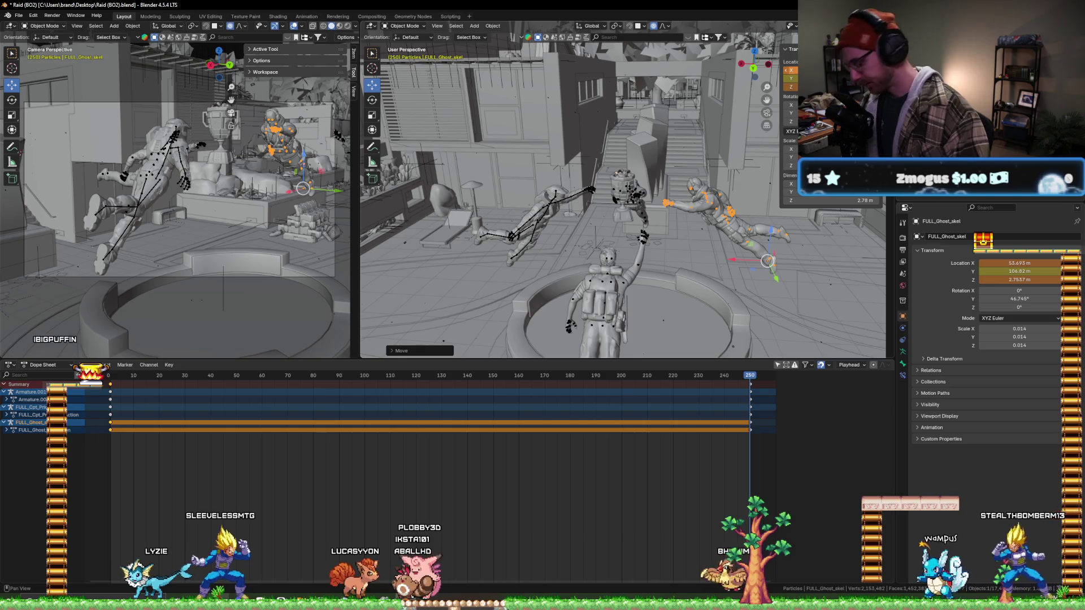
pyautogui.press('i')
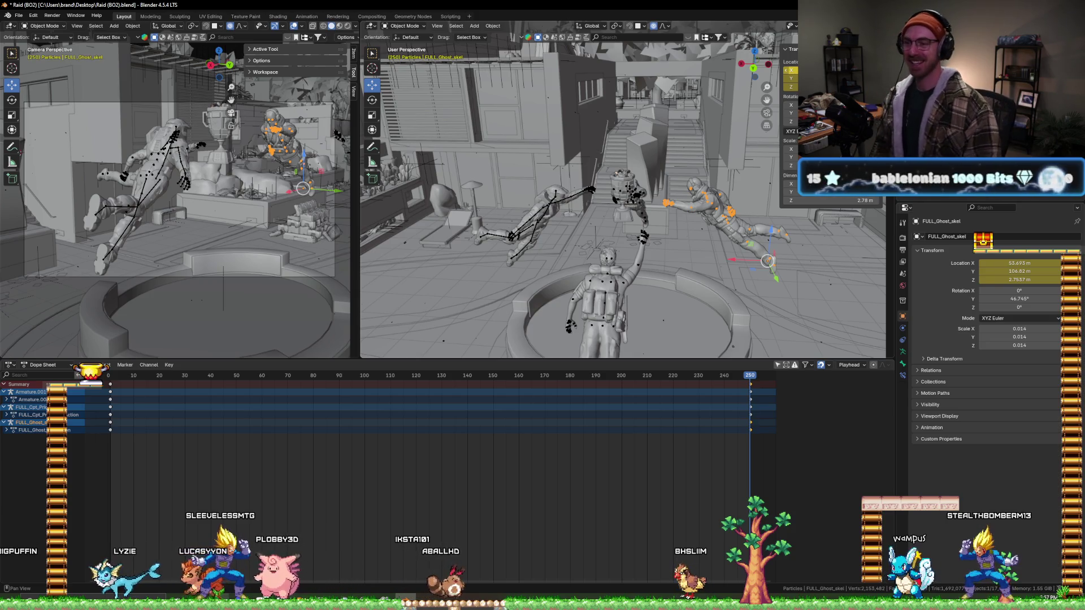
# - Adjust the Ghost's height on Z once more, then scrub back to frame 1
pyautogui.moveTo(702, 245); pyautogui.dragTo(726, 229, button='middle')
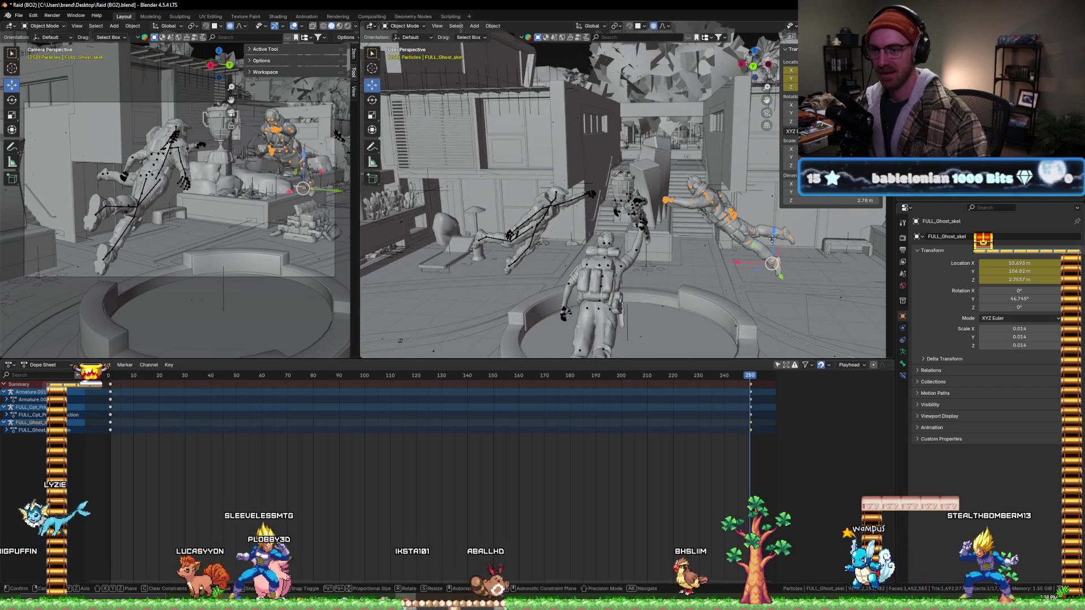
pyautogui.press('g')
pyautogui.press('z')
pyautogui.click(773, 269)
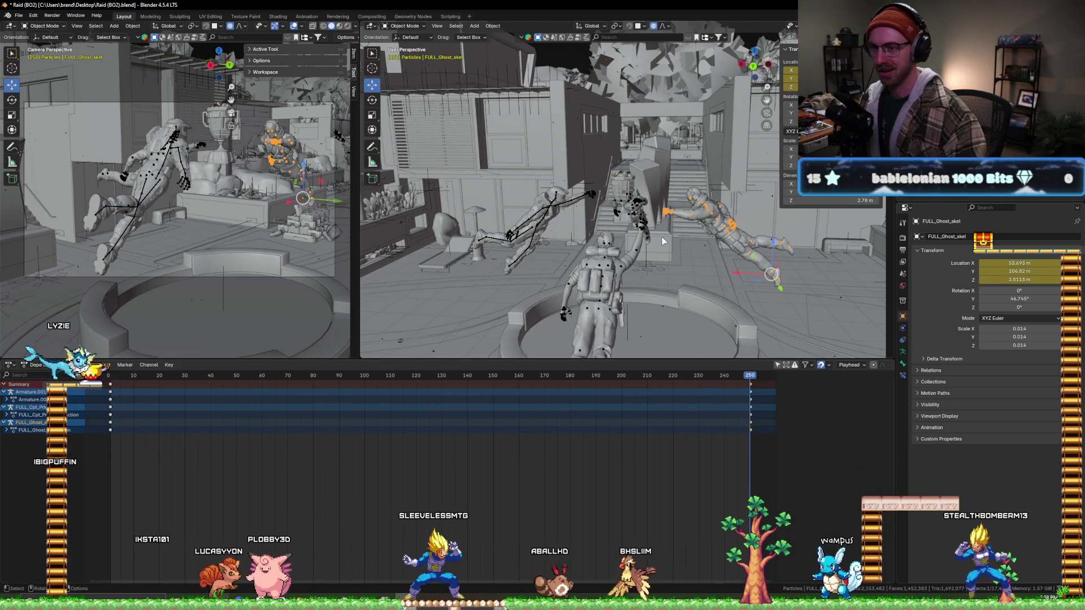
pyautogui.moveTo(119, 379); pyautogui.dragTo(112, 382)
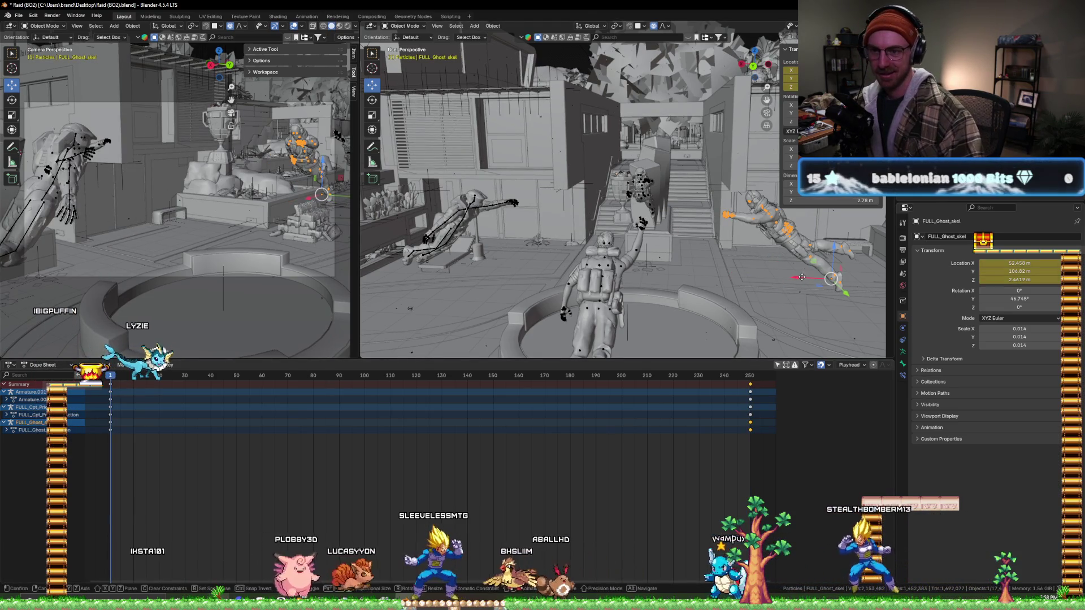
# - Shift the Ghost along X and down on Z at frame 1, keyframe its location, then jump to frame 250
pyautogui.press('g')
pyautogui.press('x')
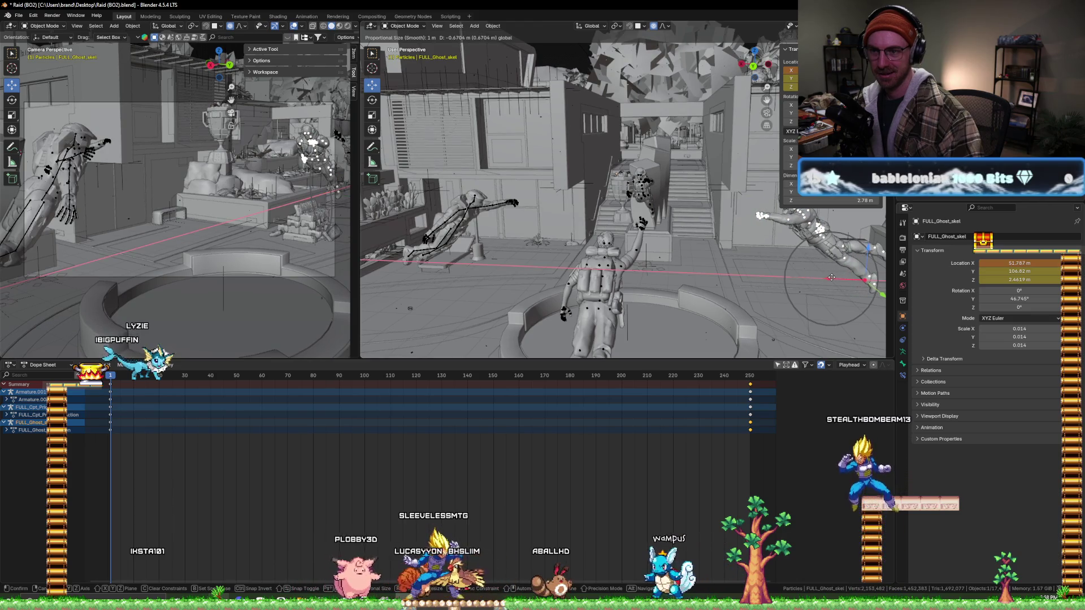
pyautogui.click(646, 261)
pyautogui.moveTo(646, 260); pyautogui.dragTo(858, 269, button='middle')
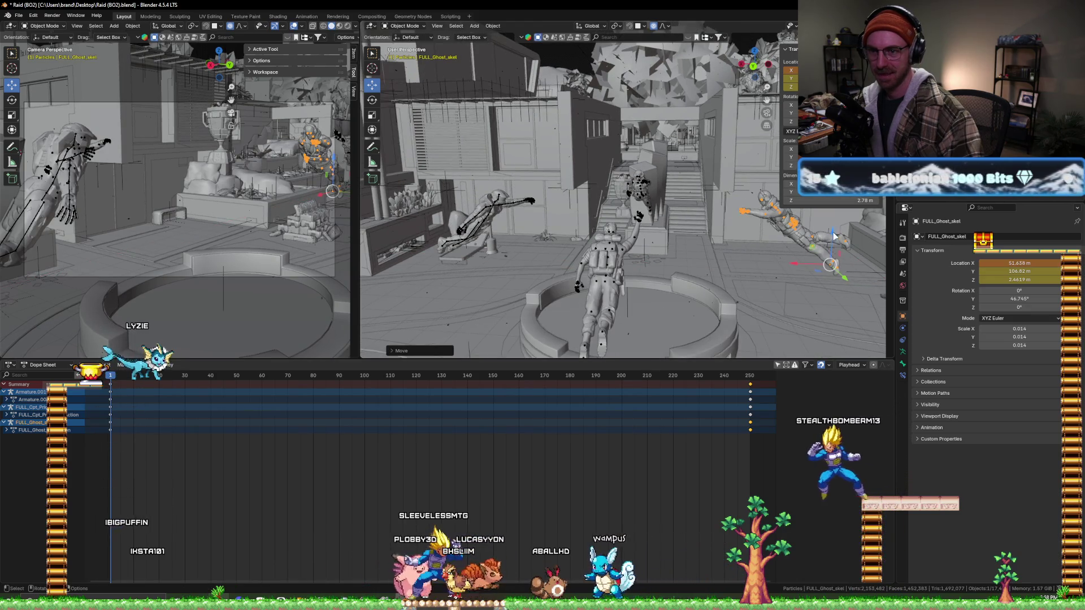
pyautogui.press('g')
pyautogui.press('z')
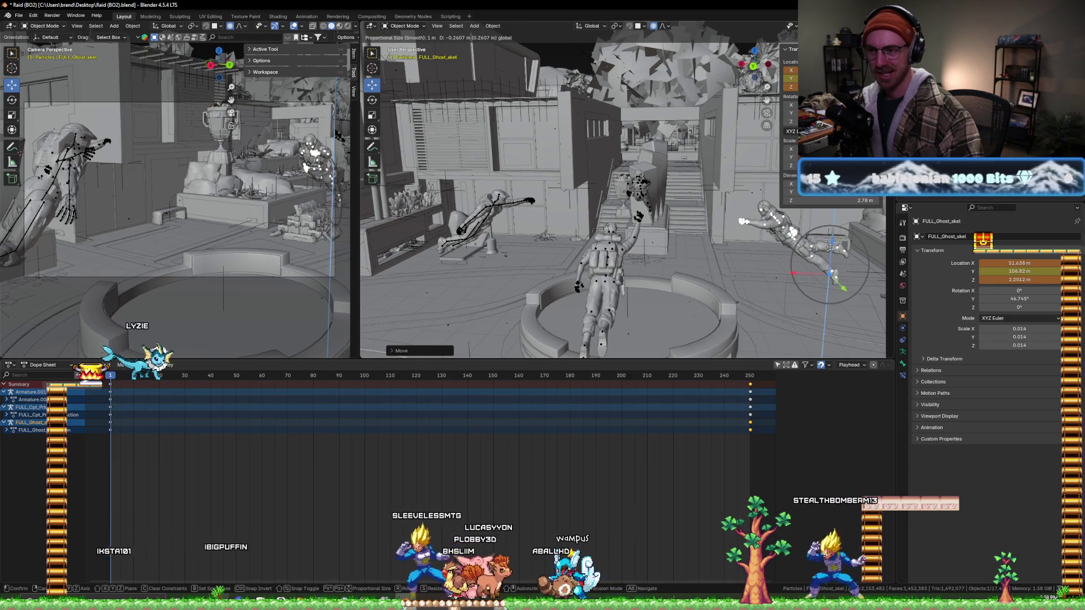
pyautogui.click(833, 273)
pyautogui.press('i')
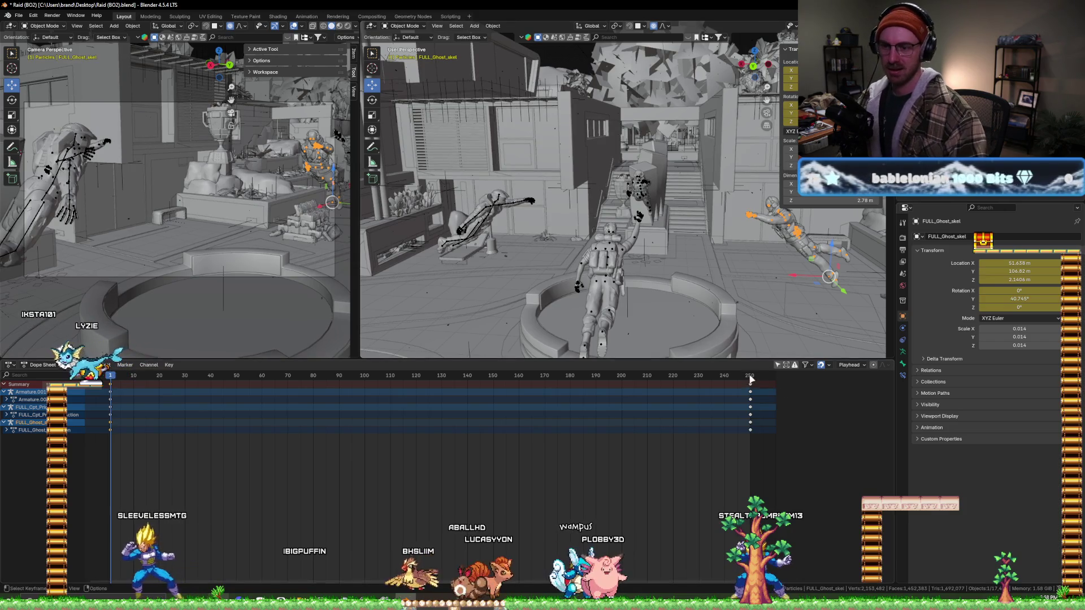
pyautogui.click(751, 377)
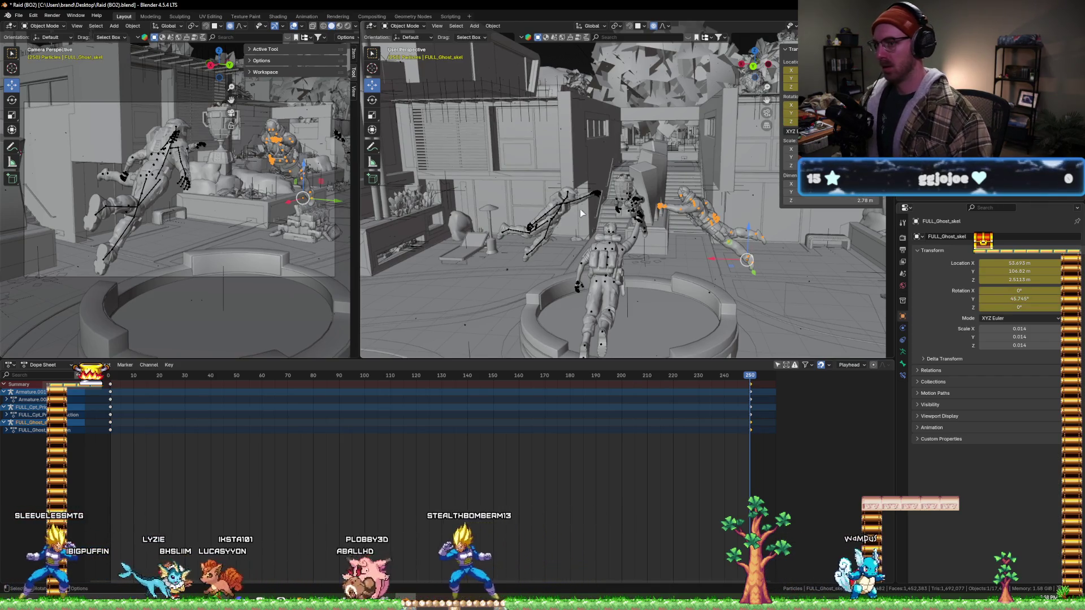
pyautogui.moveTo(580, 208); pyautogui.dragTo(660, 241, button='middle')
pyautogui.scroll(5, 661, 236)
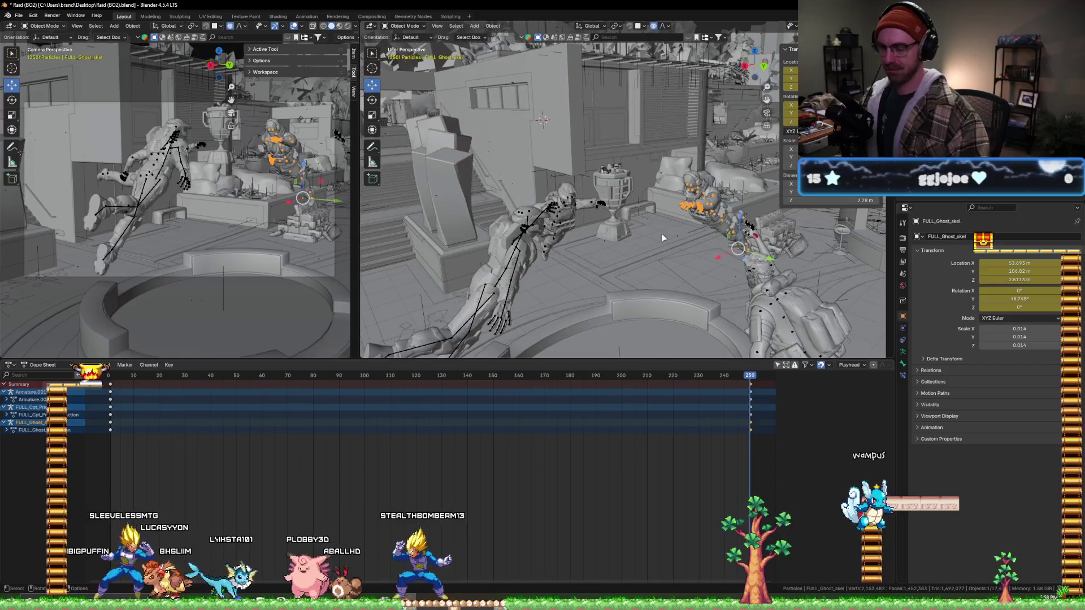
pyautogui.moveTo(662, 233)
pyautogui.mouseDown(button='middle')
pyautogui.moveTo(645, 221)
pyautogui.moveTo(762, 237)
pyautogui.mouseUp(button='middle')
pyautogui.click(764, 238)
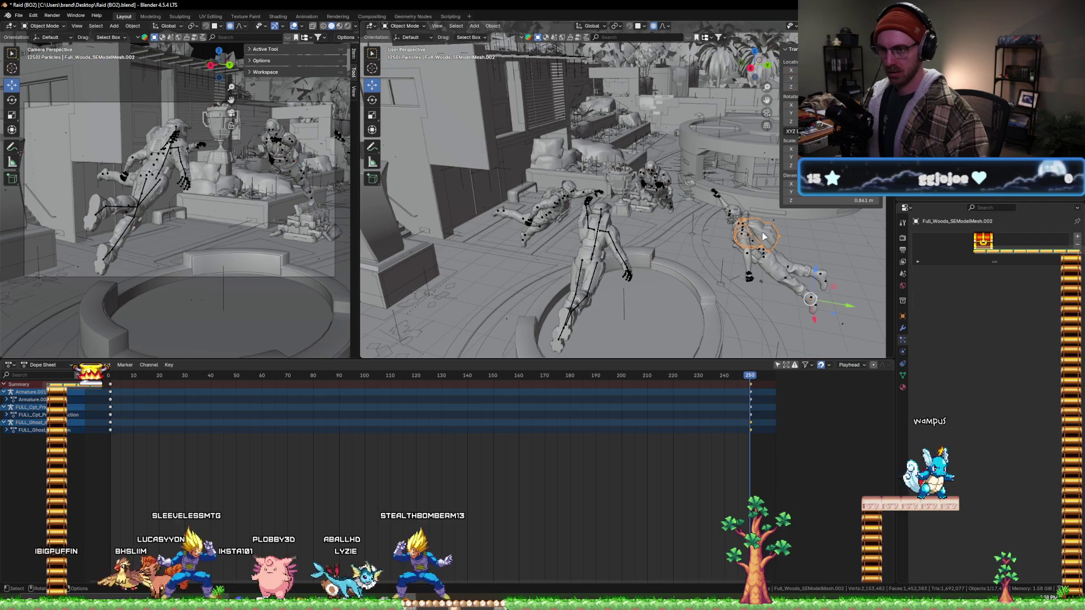
pyautogui.click(668, 176)
pyautogui.moveTo(668, 177)
pyautogui.mouseDown(button='middle')
pyautogui.moveTo(705, 199)
pyautogui.moveTo(634, 191)
pyautogui.mouseUp(button='middle')
pyautogui.scroll(3, 686, 191)
pyautogui.scroll(-5, 634, 191)
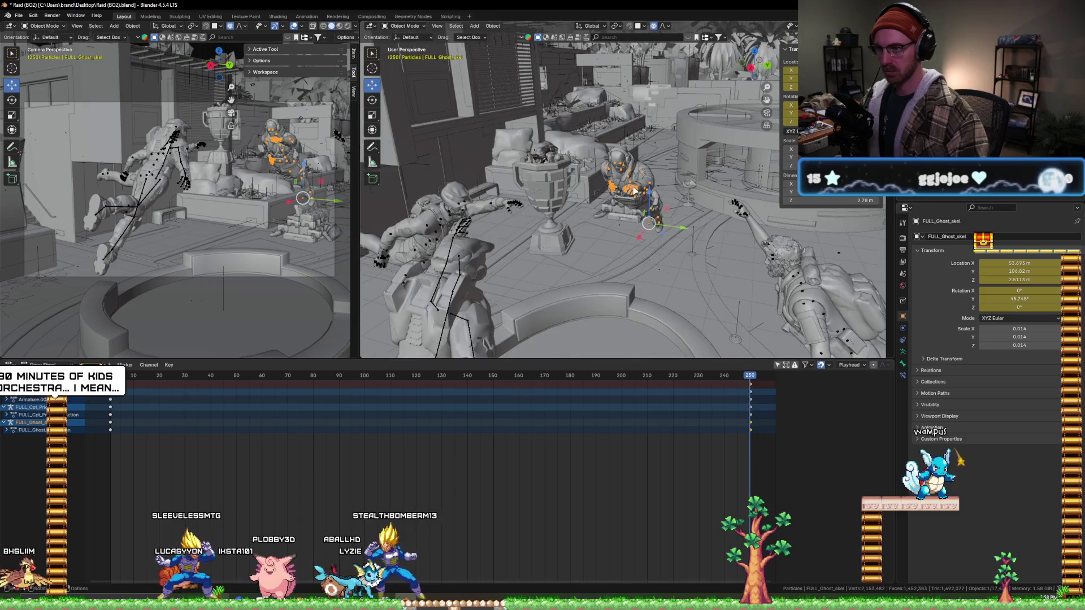
pyautogui.moveTo(573, 312)
pyautogui.mouseDown(button='middle')
pyautogui.moveTo(626, 251)
pyautogui.moveTo(602, 253)
pyautogui.mouseUp(button='middle')
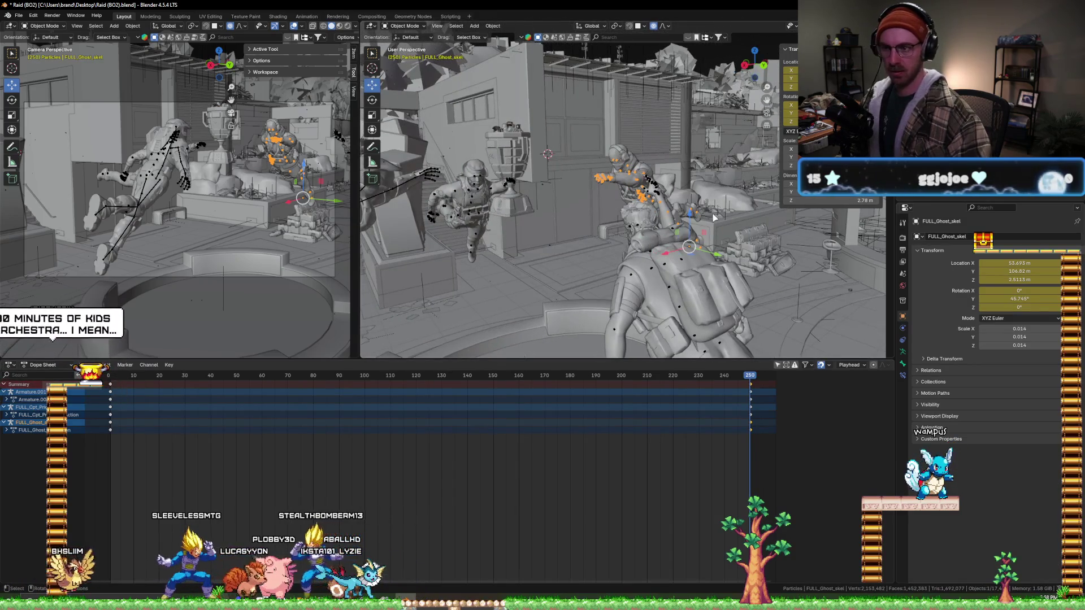
pyautogui.moveTo(713, 216); pyautogui.dragTo(651, 217, button='middle')
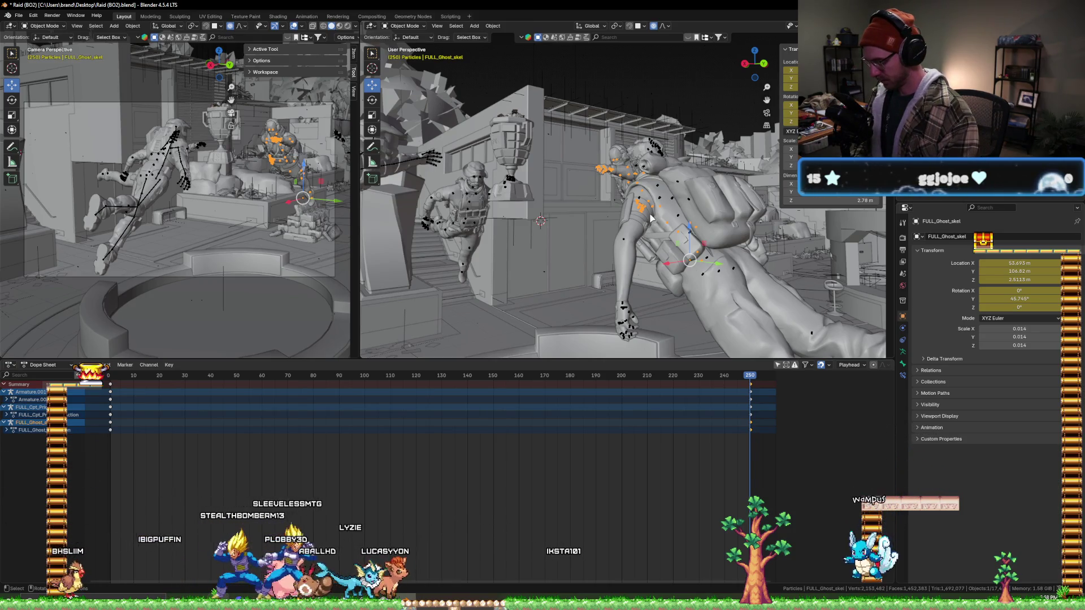
pyautogui.moveTo(635, 164)
pyautogui.mouseDown(button='middle')
pyautogui.moveTo(603, 249)
pyautogui.moveTo(557, 232)
pyautogui.mouseUp(button='middle')
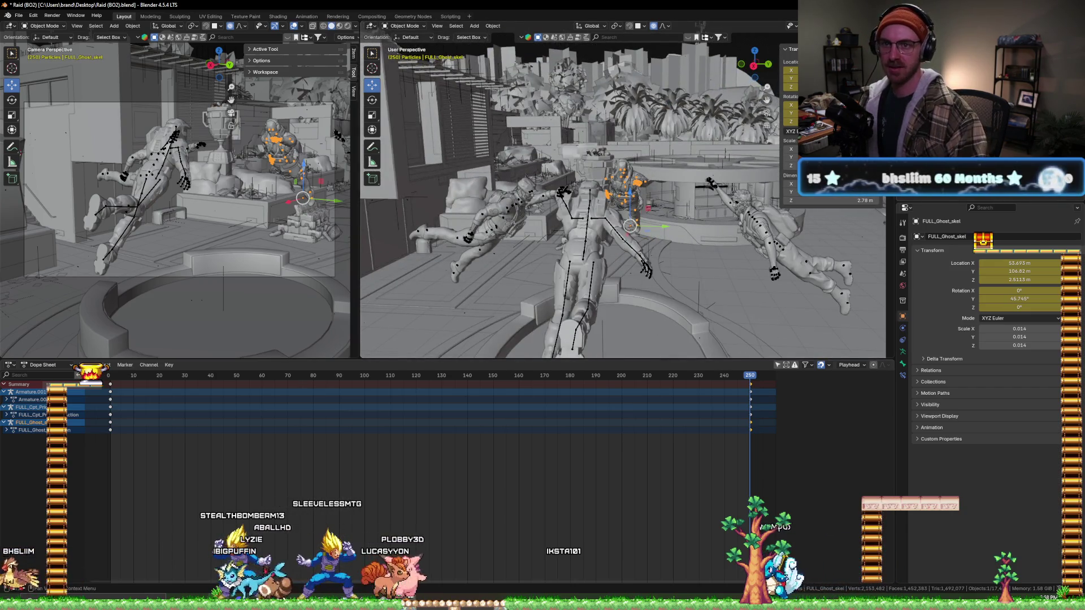
pyautogui.moveTo(700, 208); pyautogui.dragTo(695, 229, button='middle')
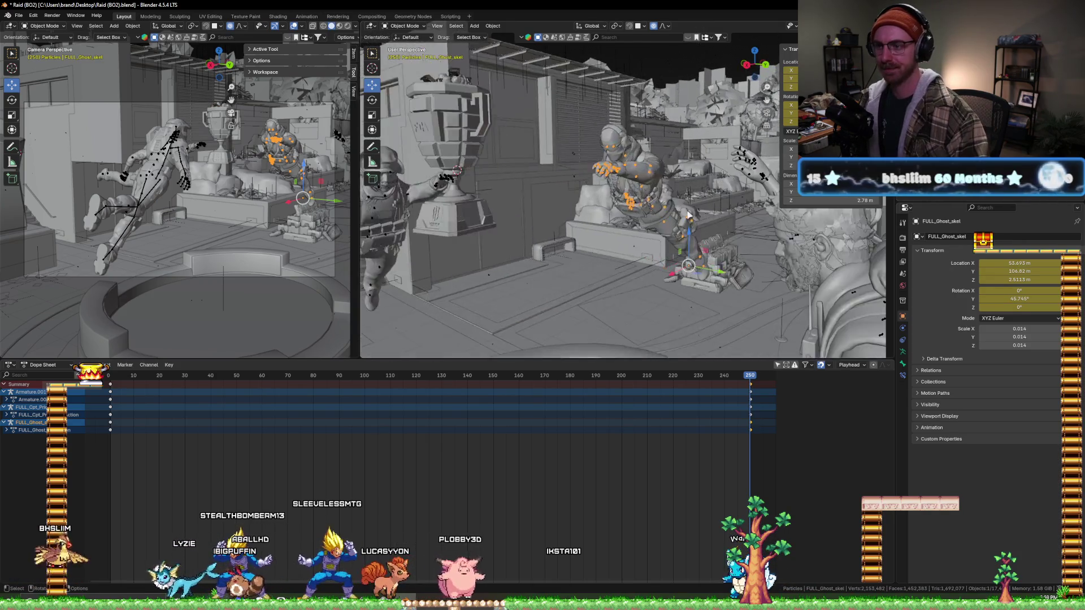
pyautogui.scroll(5, 693, 242)
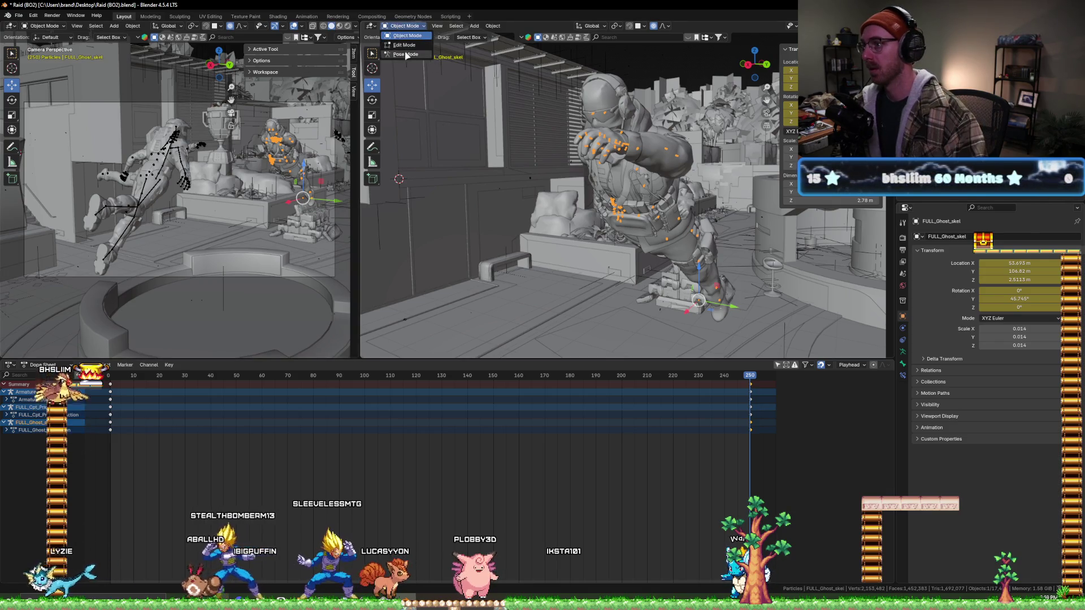
# - Enter Pose Mode on the ghost rig and select its left hip bone at frame 1
pyautogui.click(407, 55)
pyautogui.moveTo(701, 207)
pyautogui.mouseDown(button='middle')
pyautogui.moveTo(679, 254)
pyautogui.moveTo(622, 213)
pyautogui.moveTo(693, 188)
pyautogui.mouseUp(button='middle')
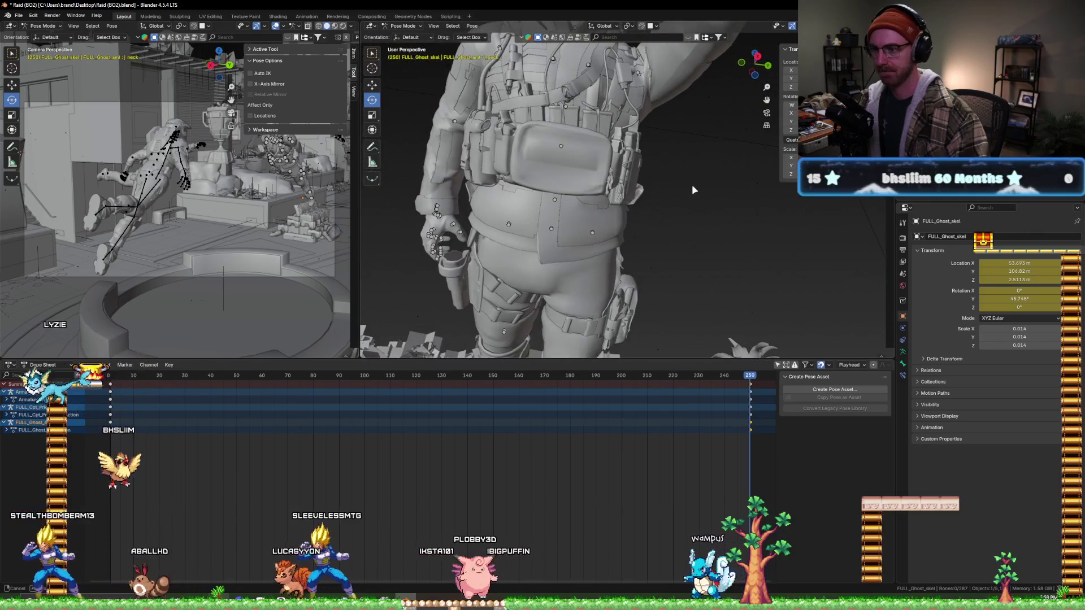
pyautogui.click(511, 238)
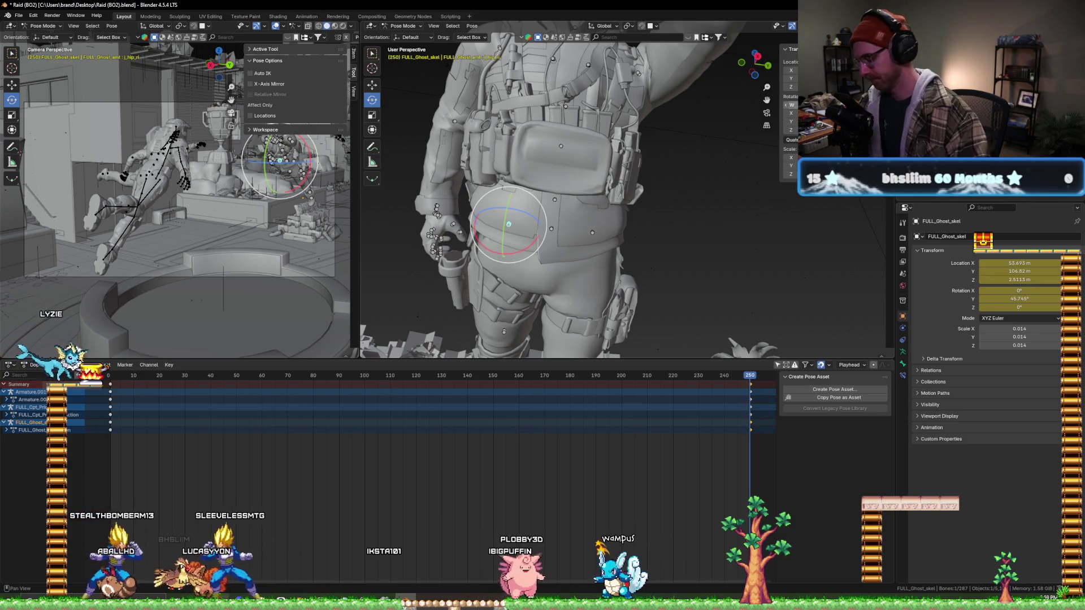
pyautogui.click(111, 380)
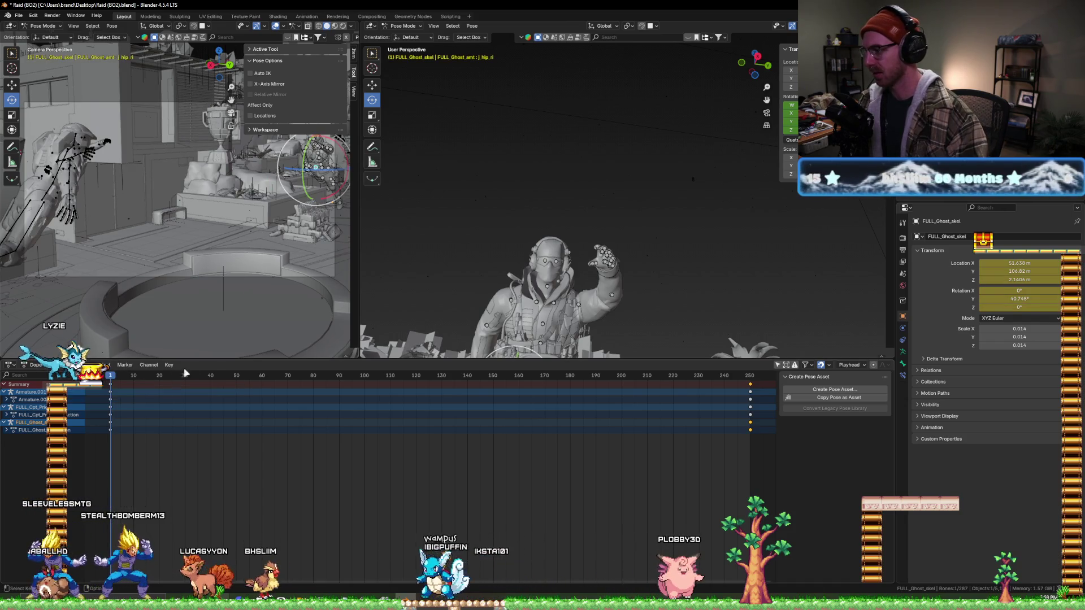
pyautogui.scroll(-1, 556, 264)
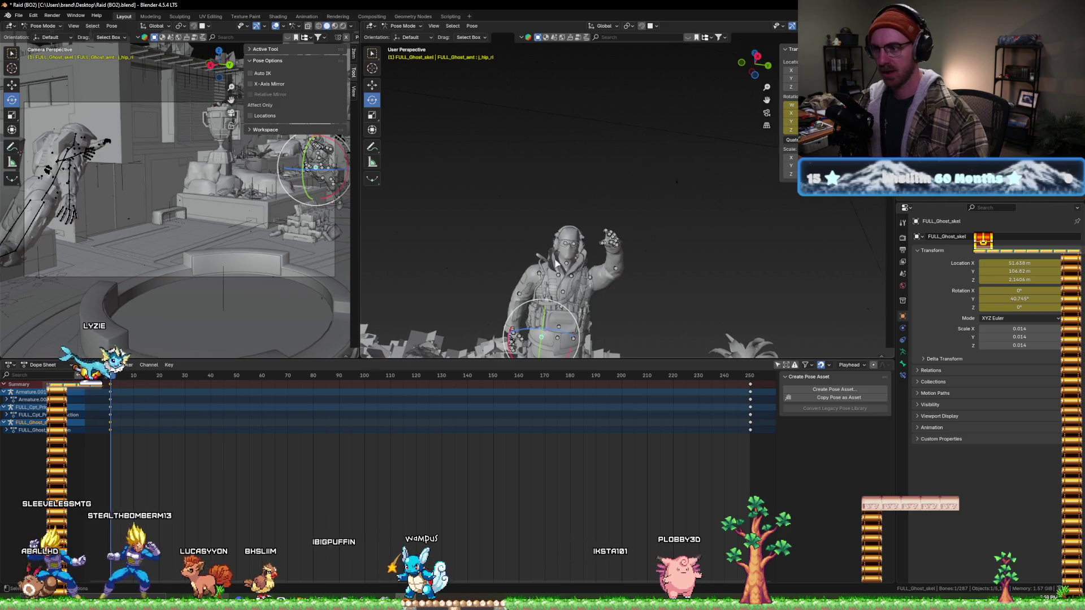
# - Rotate the left hip bone slightly around Y at frame 250, then return to frame 1
pyautogui.moveTo(527, 310); pyautogui.dragTo(705, 365, button='middle')
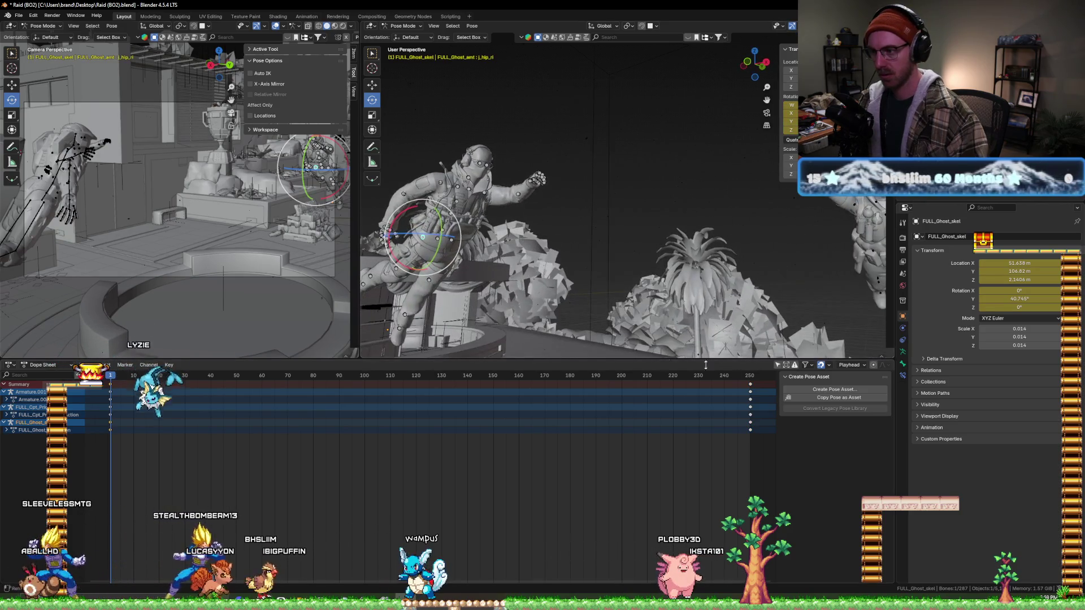
pyautogui.click(749, 376)
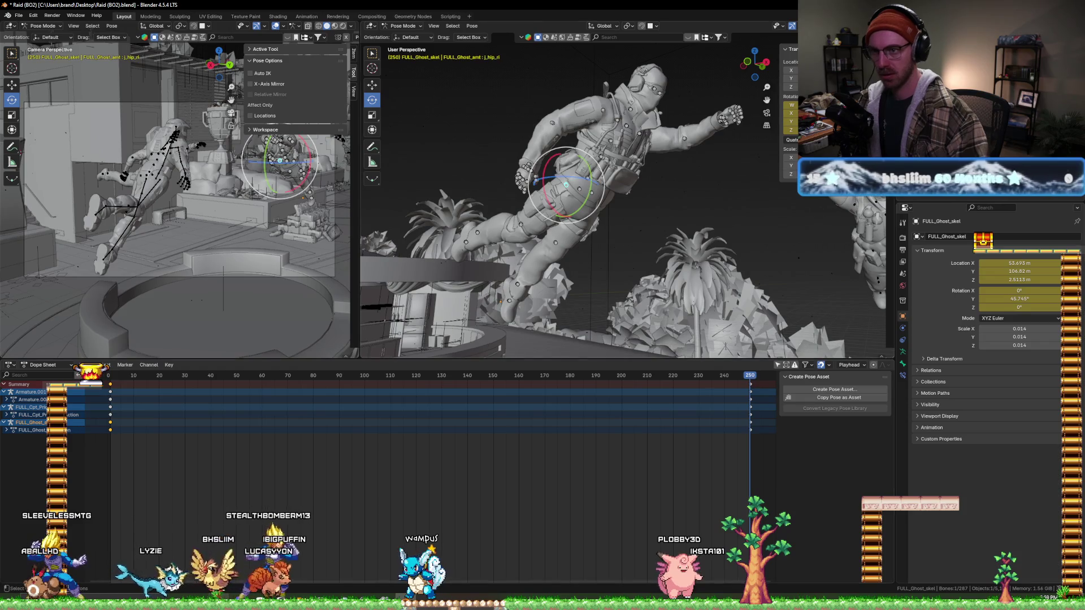
pyautogui.moveTo(591, 179); pyautogui.dragTo(592, 183)
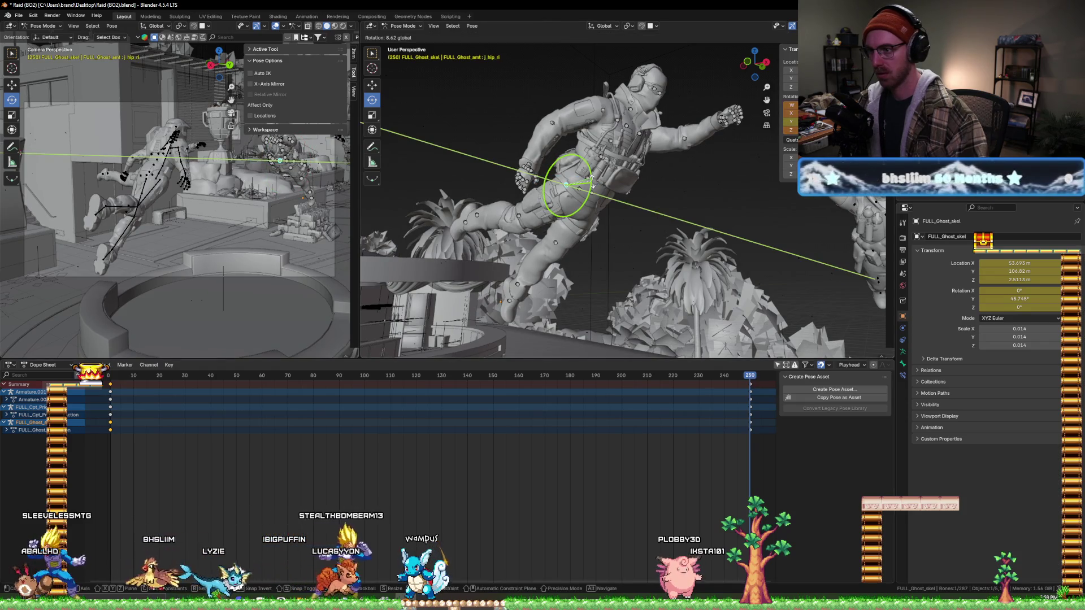
pyautogui.press('Return')
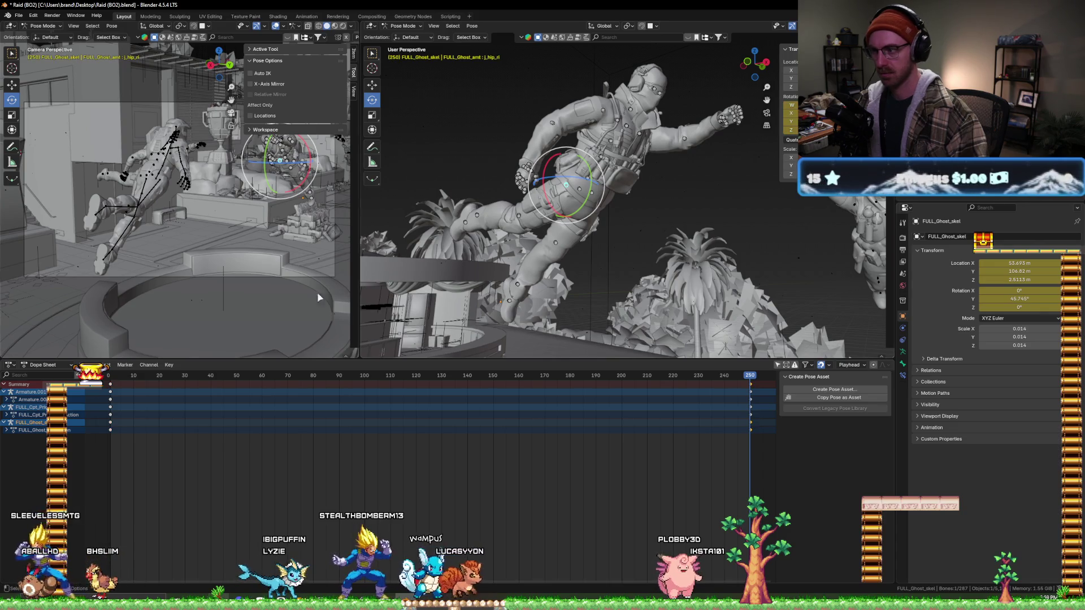
pyautogui.click(113, 376)
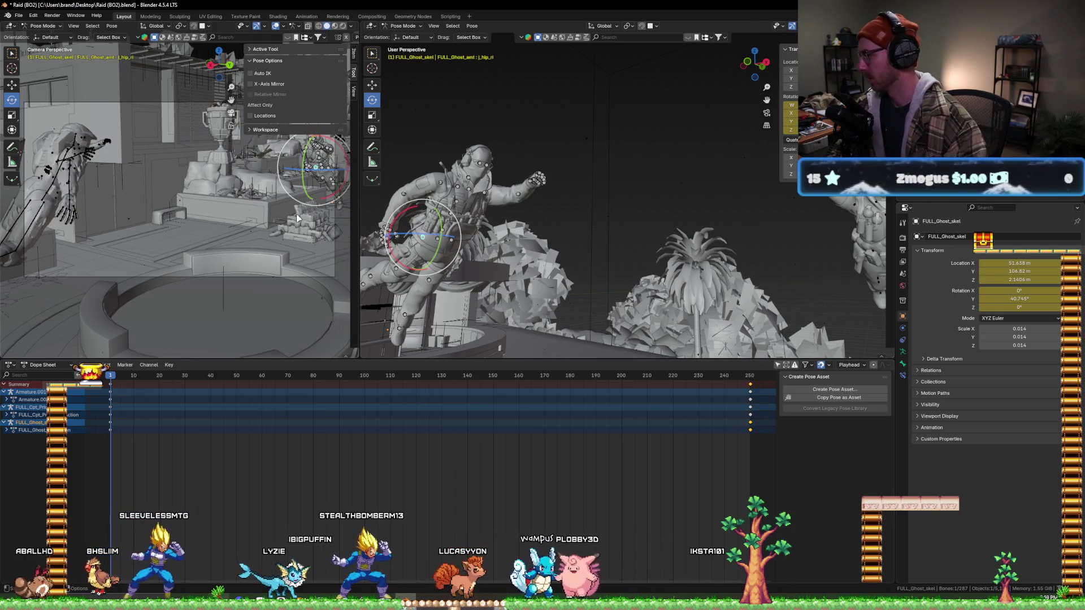
# - Adjust the left hip and inspect the shoulder and neck bones, then jump to frame 250
pyautogui.moveTo(430, 270); pyautogui.dragTo(435, 241, button='middle')
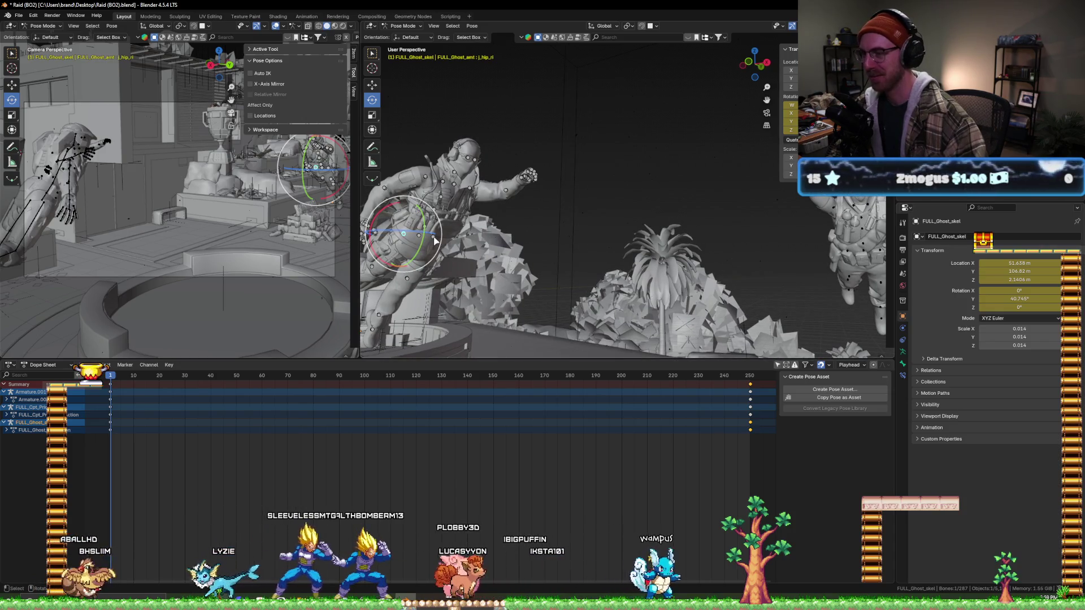
pyautogui.moveTo(435, 241); pyautogui.dragTo(512, 225)
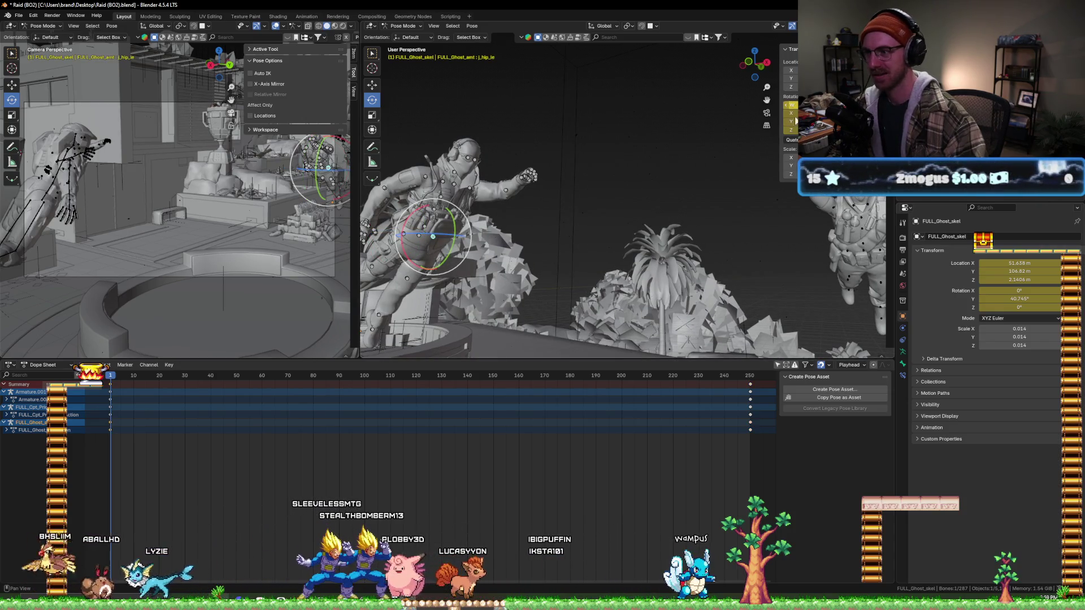
pyautogui.click(471, 192)
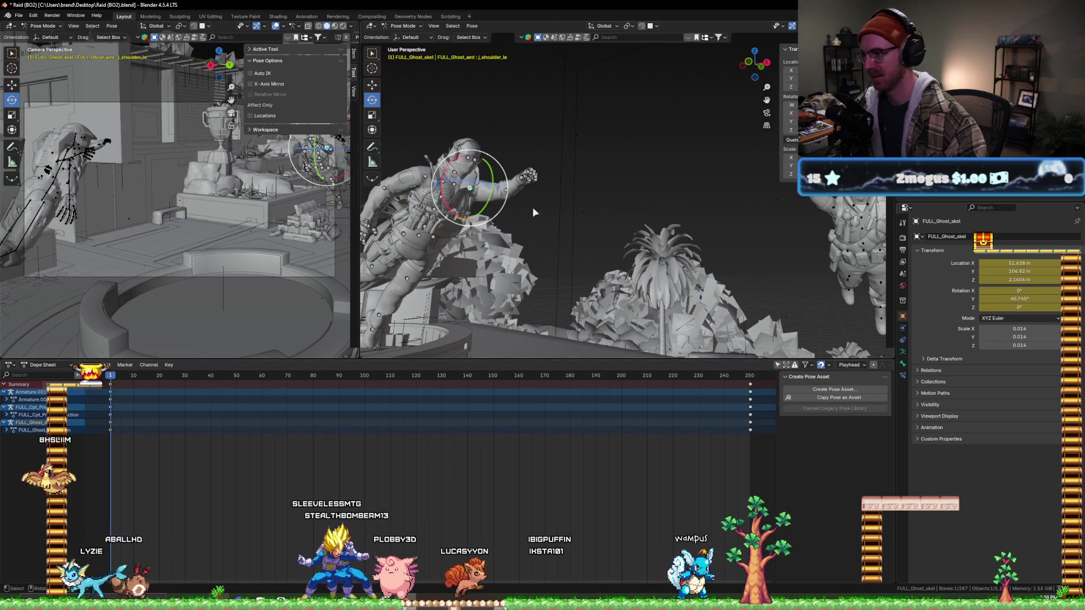
pyautogui.click(454, 173)
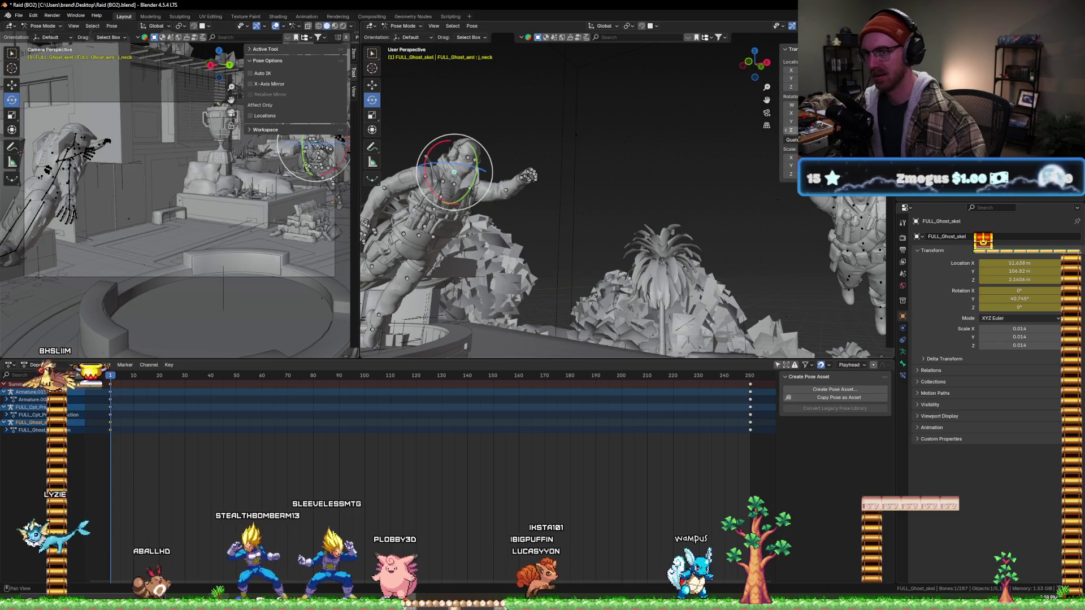
pyautogui.click(425, 178)
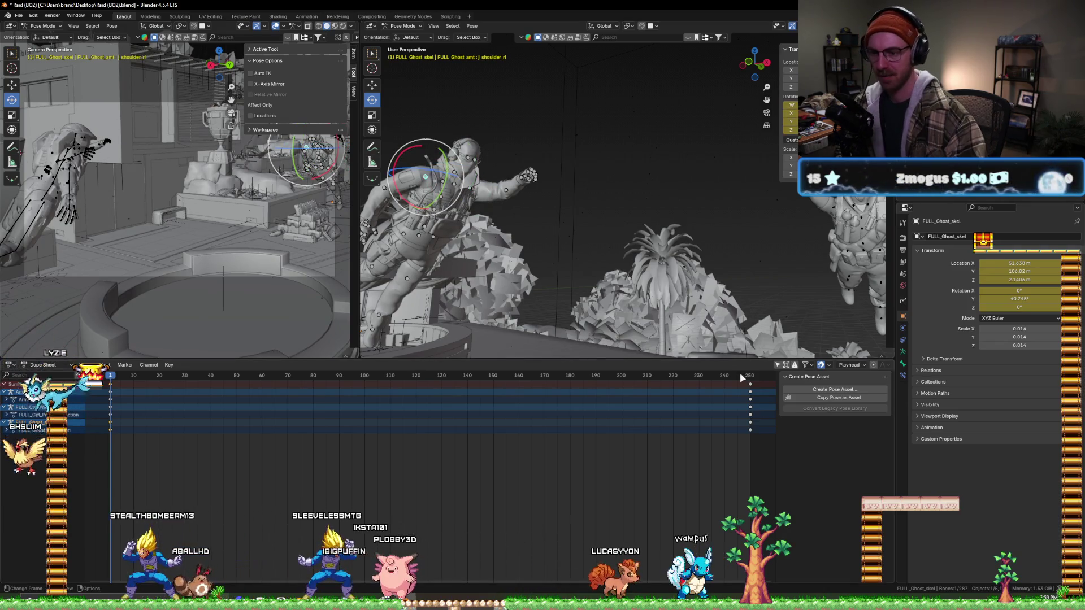
pyautogui.click(745, 378)
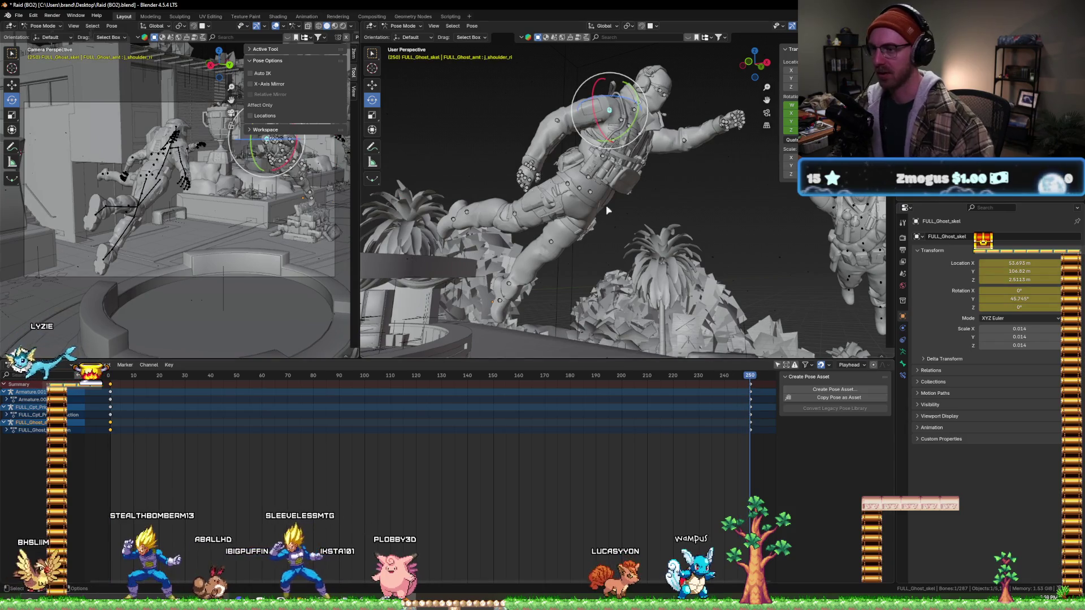
# - Rotate the left hip bone again at frame 250
pyautogui.click(592, 196)
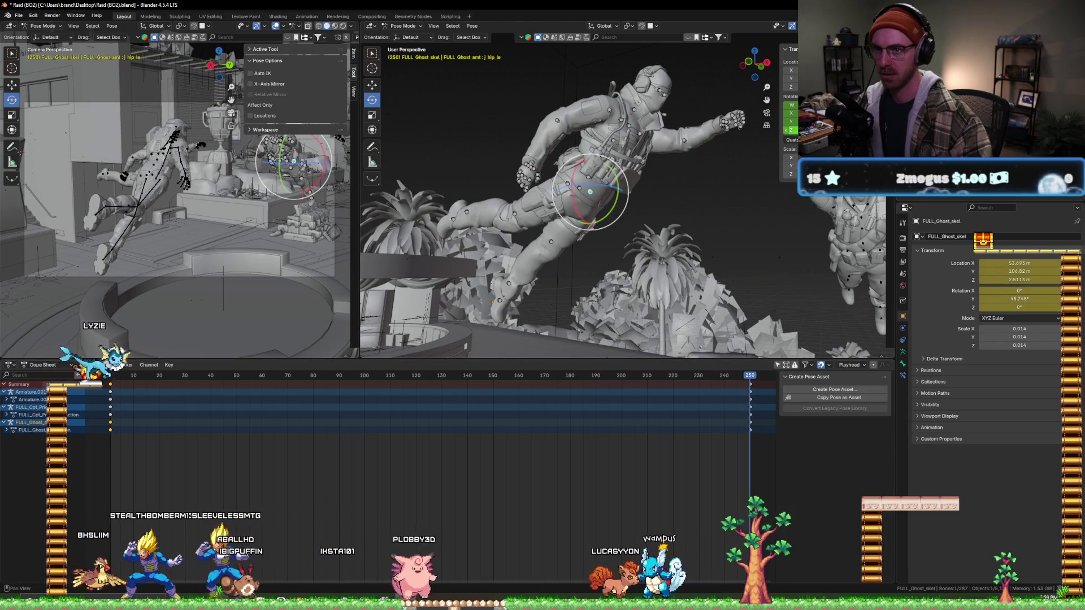
pyautogui.press('r')
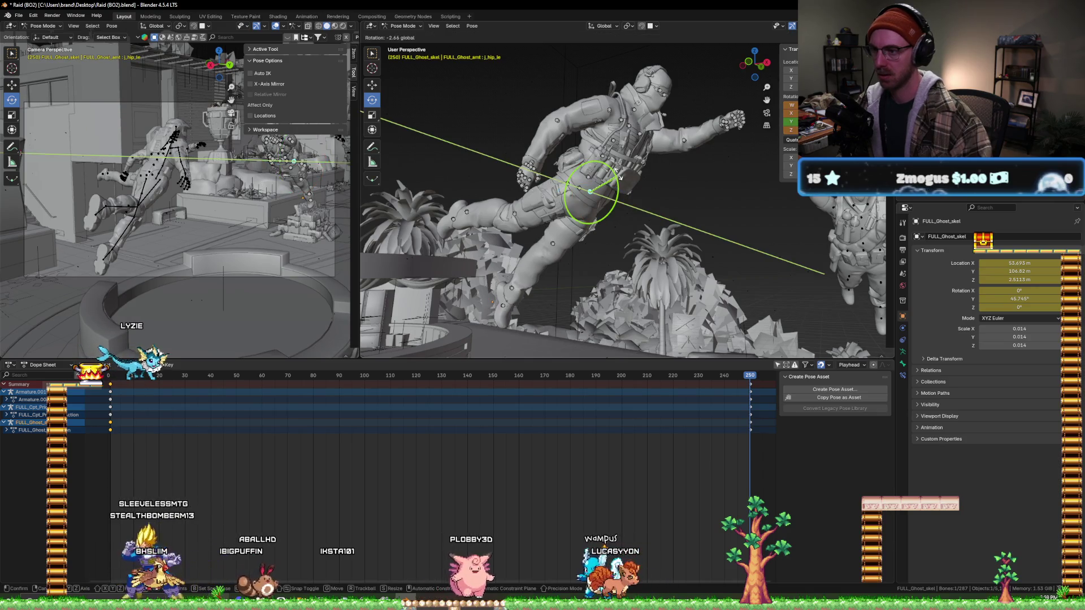
pyautogui.click(822, 273)
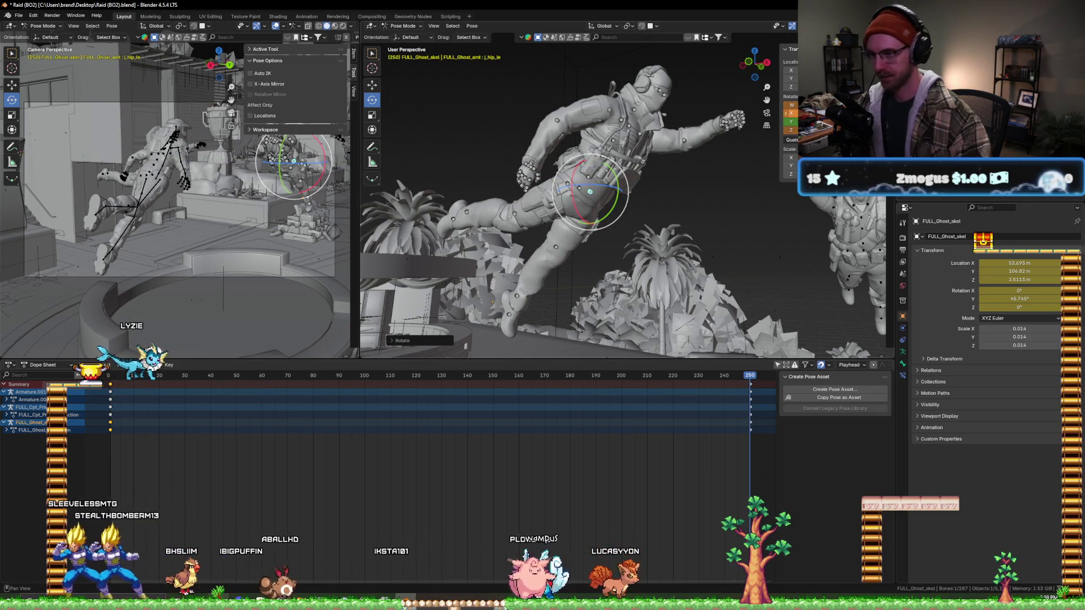
pyautogui.moveTo(752, 137)
pyautogui.mouseDown(button='middle')
pyautogui.moveTo(667, 138)
pyautogui.moveTo(683, 149)
pyautogui.mouseUp(button='middle')
# - Rotate the left shoulder bone slightly and begin rotating the neck at frame 250
pyautogui.click(668, 139)
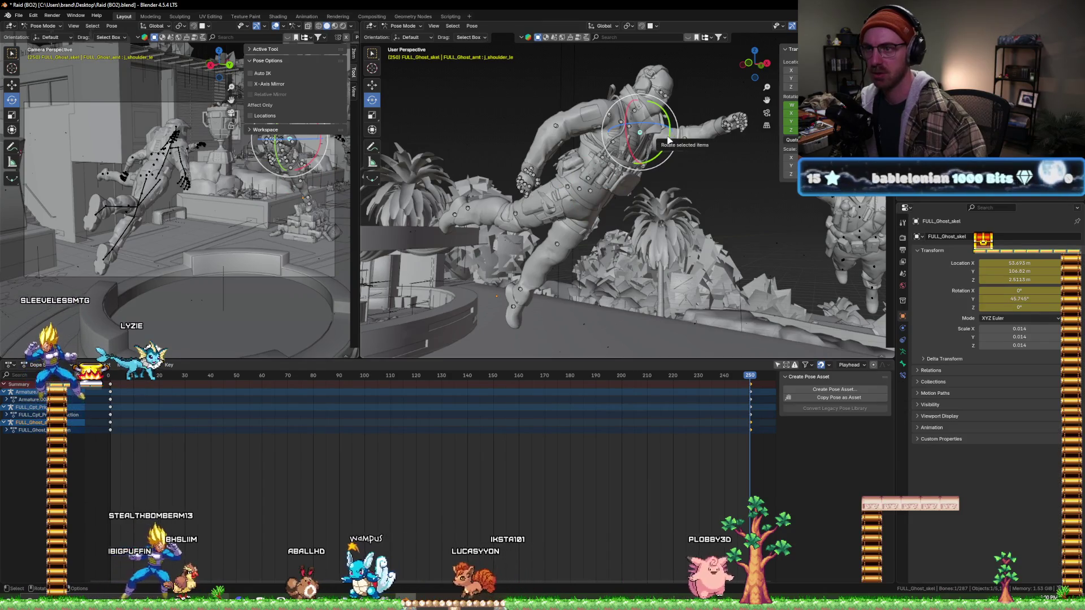
pyautogui.moveTo(661, 139); pyautogui.dragTo(668, 134)
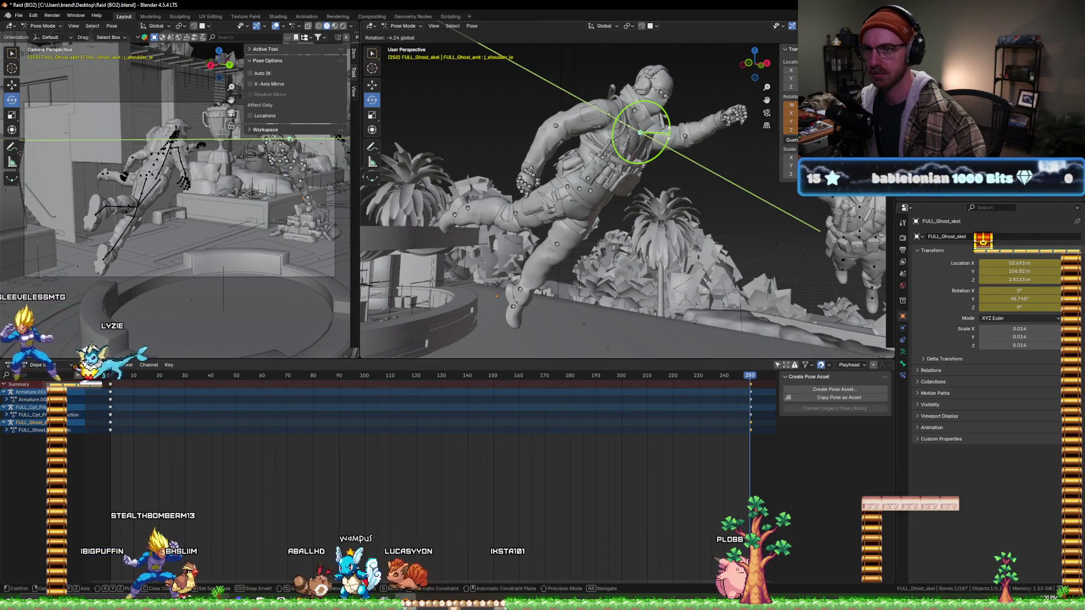
pyautogui.moveTo(787, 122); pyautogui.dragTo(788, 105)
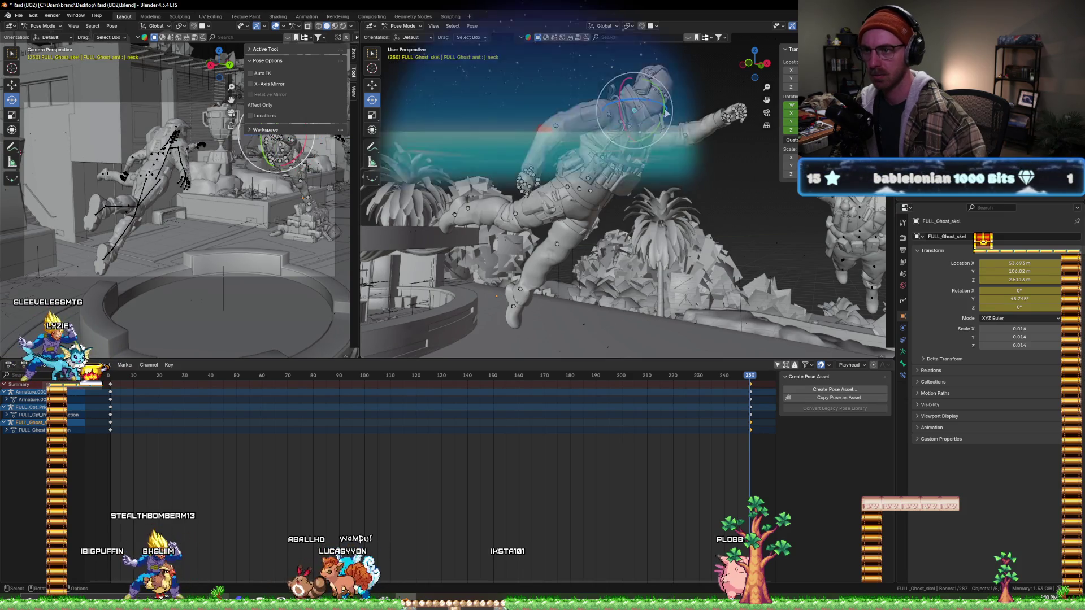
pyautogui.moveTo(679, 115); pyautogui.dragTo(564, 213)
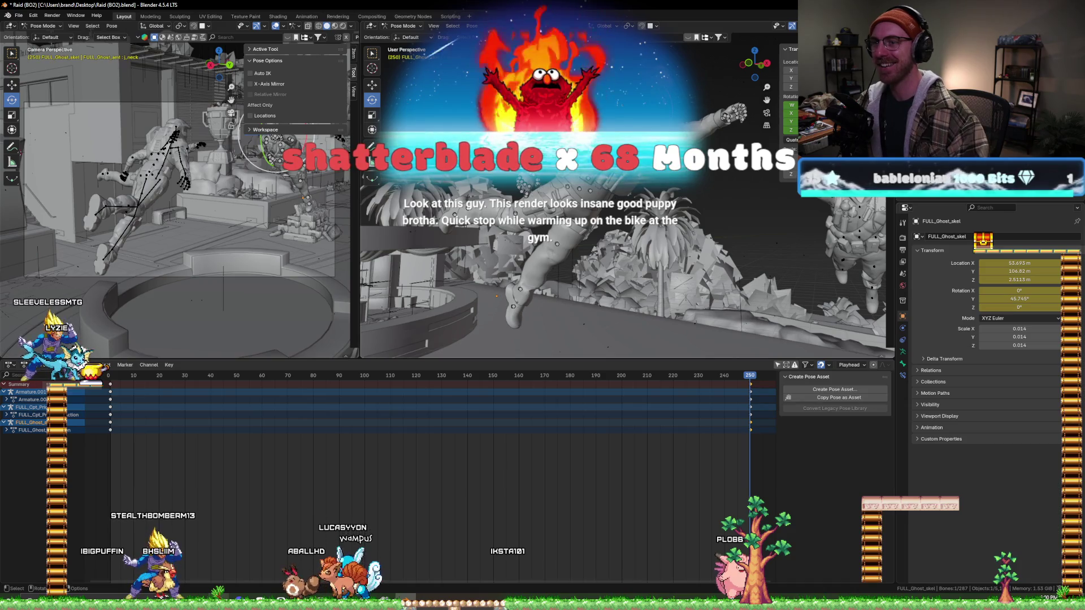
pyautogui.moveTo(818, 227); pyautogui.dragTo(821, 229)
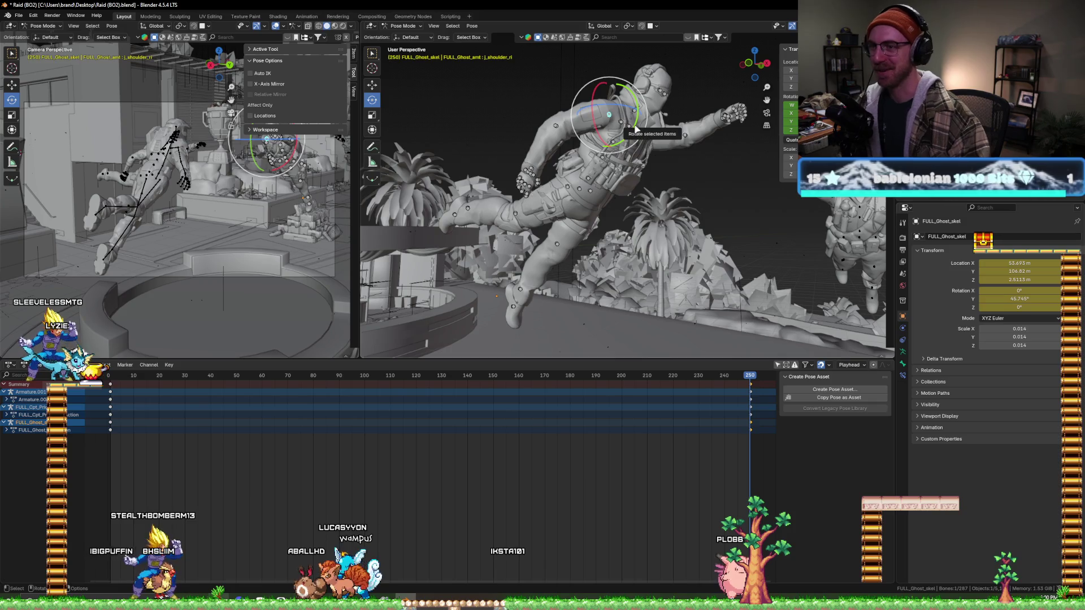
pyautogui.scroll(5, 627, 127)
pyautogui.scroll(-4, 593, 119)
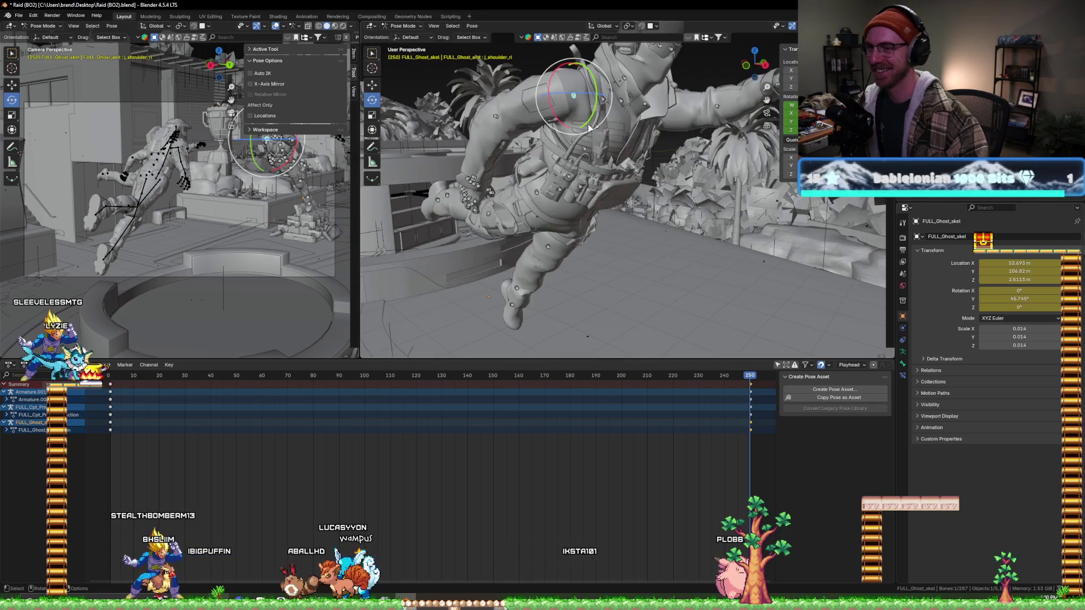
# - Twist the shoulder bone around its Z axis at frame 250, then scrub back past frame 109
pyautogui.moveTo(569, 111); pyautogui.dragTo(568, 140, button='middle')
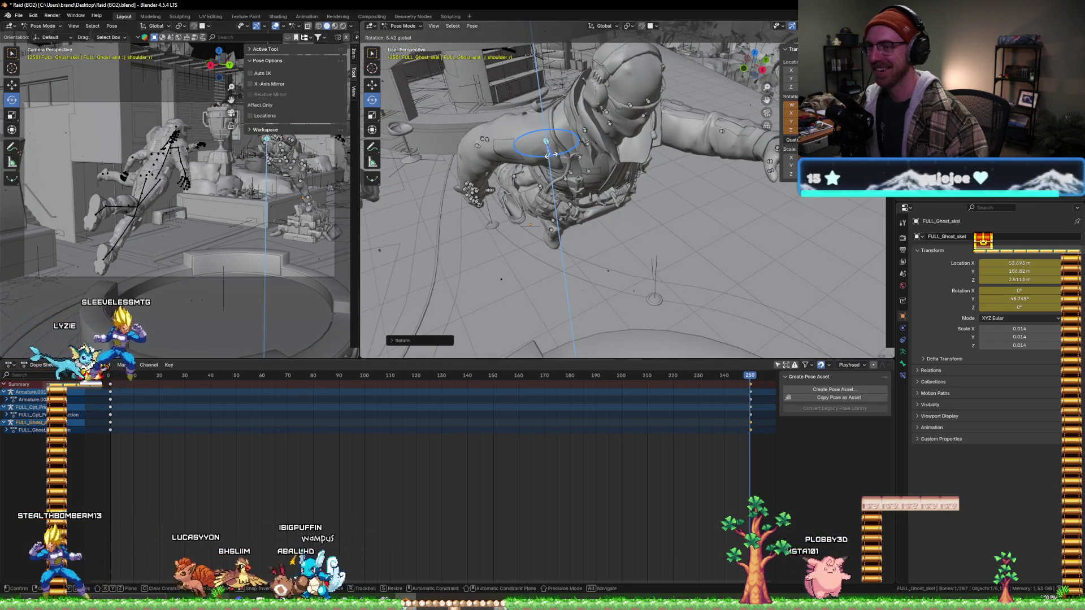
pyautogui.moveTo(547, 152); pyautogui.dragTo(547, 151)
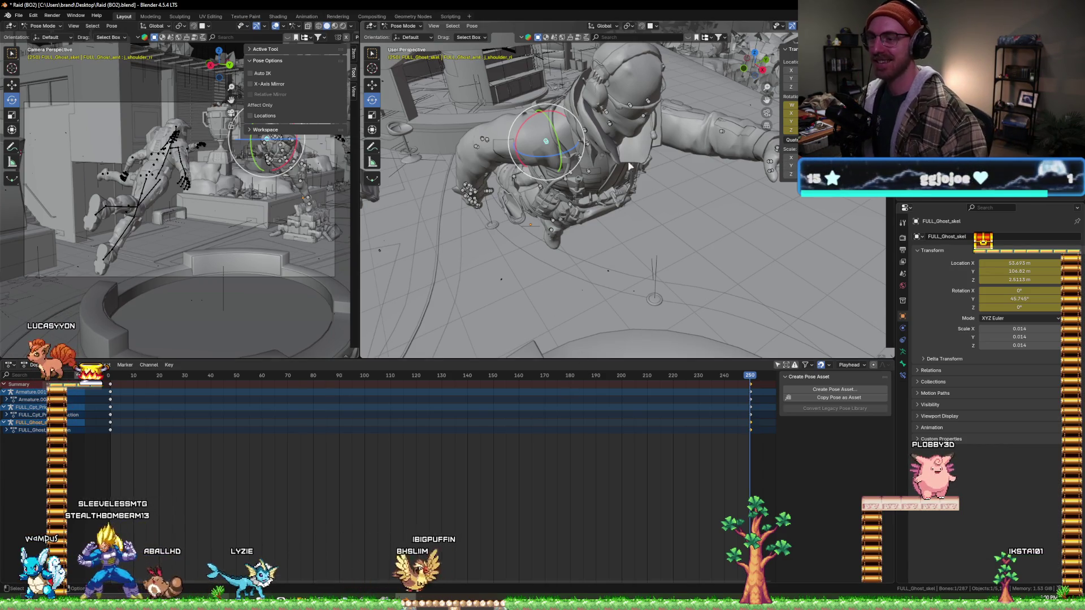
pyautogui.moveTo(644, 377)
pyautogui.mouseDown()
pyautogui.moveTo(440, 379)
pyautogui.moveTo(608, 380)
pyautogui.mouseUp()
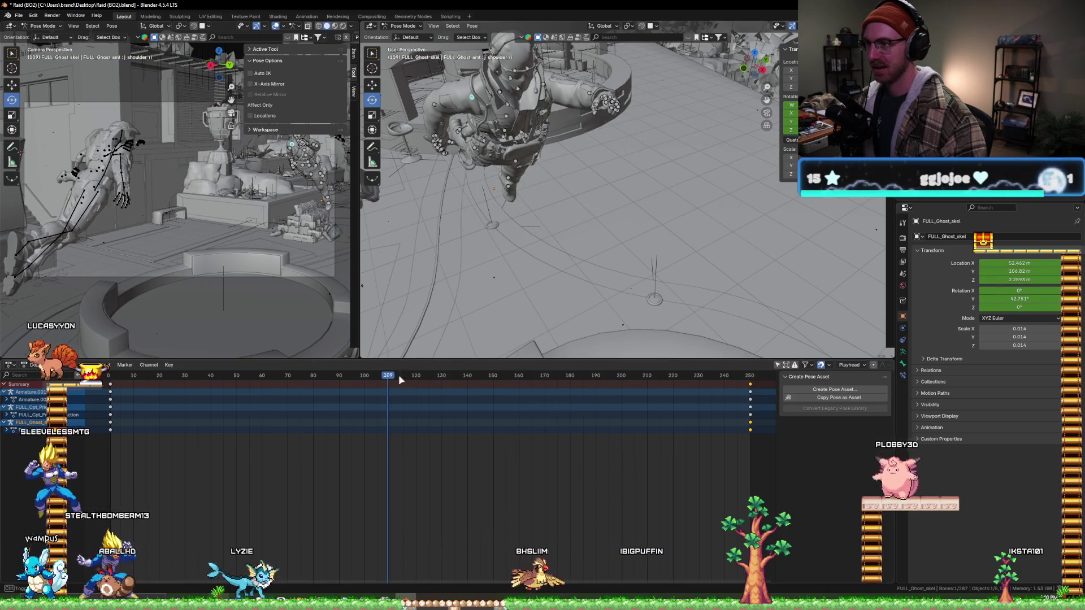
# - Select the neck bone and jump to the end of the flight animation
pyautogui.moveTo(582, 203); pyautogui.dragTo(564, 191, button='middle')
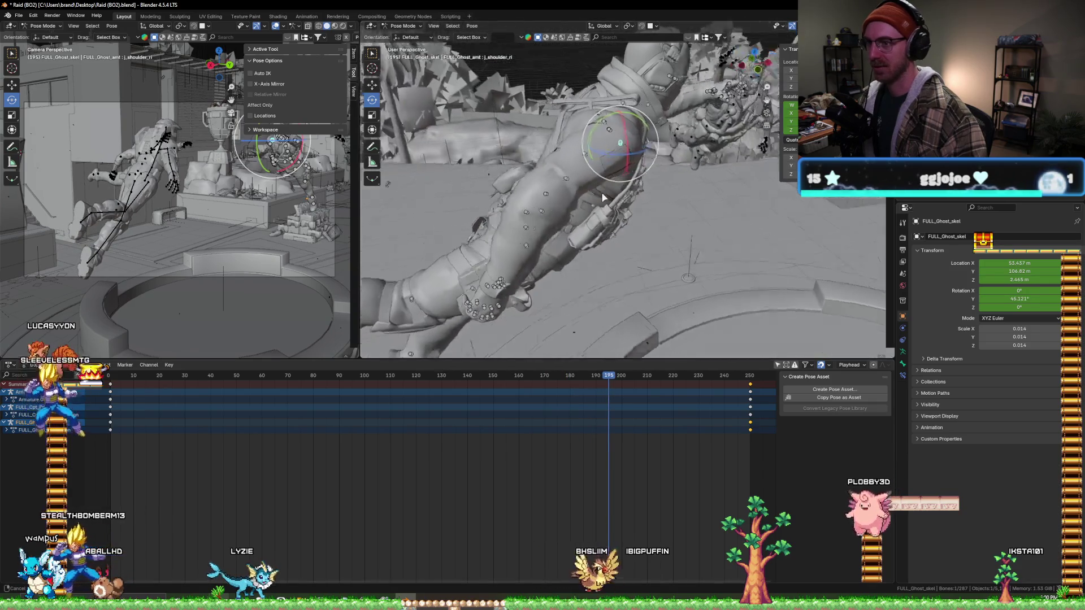
pyautogui.click(596, 95)
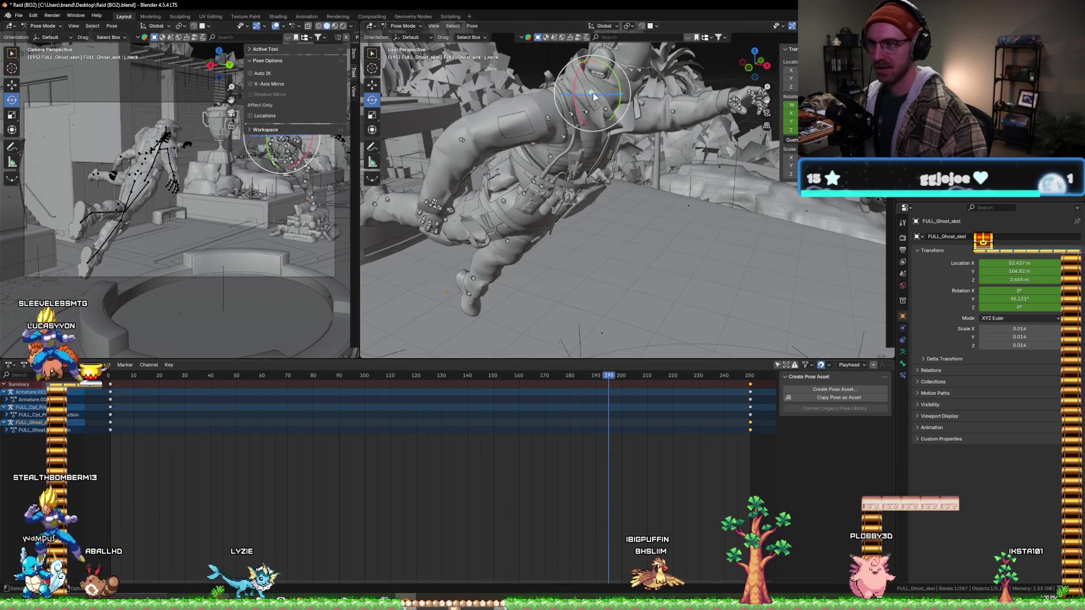
pyautogui.click(752, 378)
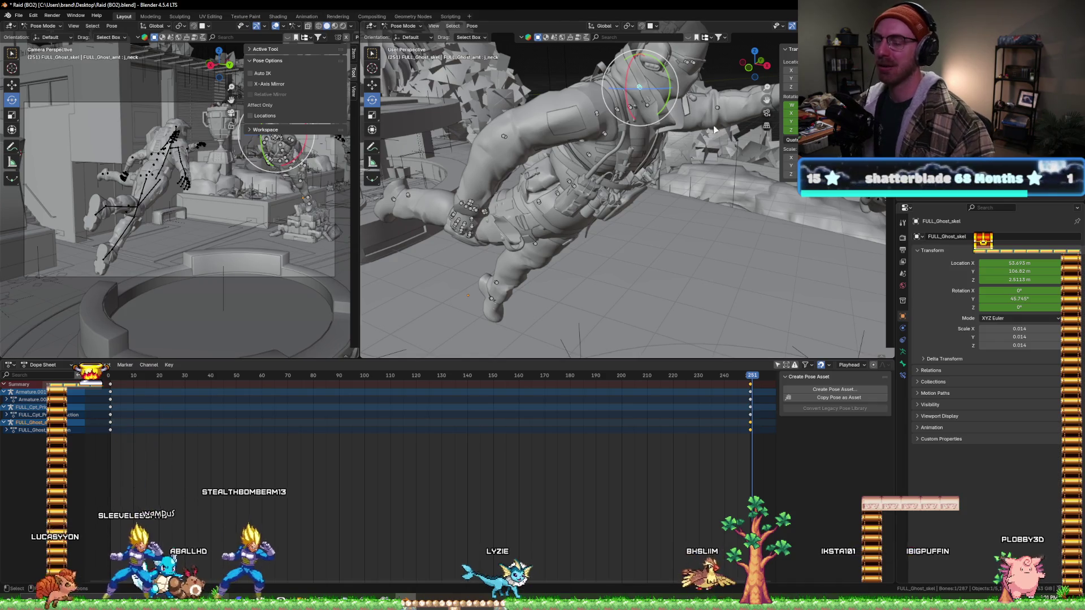
pyautogui.moveTo(586, 178); pyautogui.dragTo(661, 168, button='middle')
pyautogui.scroll(2, 638, 162)
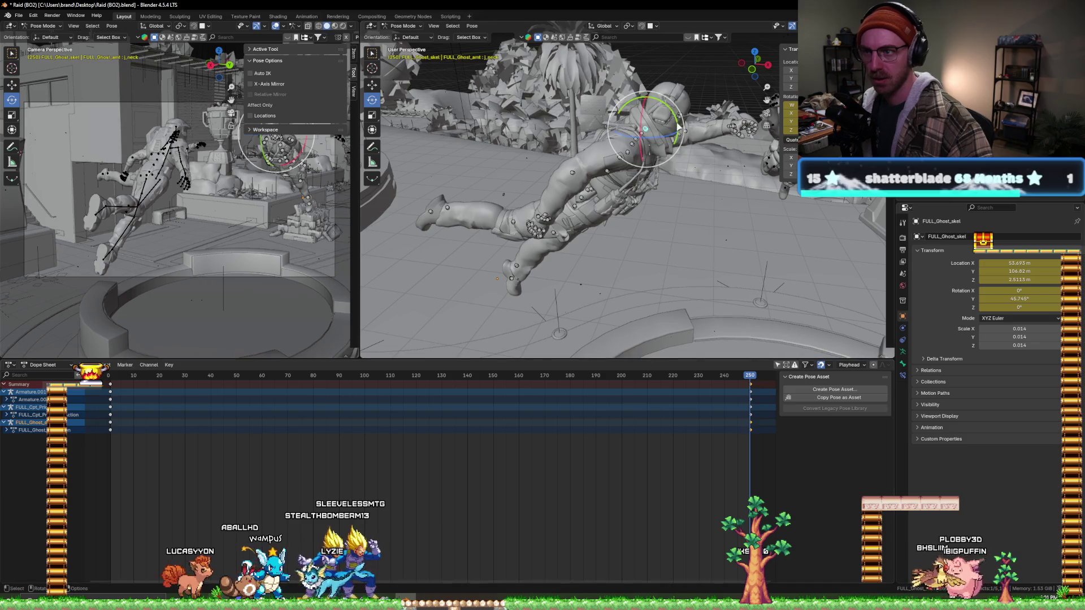
# - Play the flight animation and return to frame 1, viewing the scene from above
pyautogui.press('space')
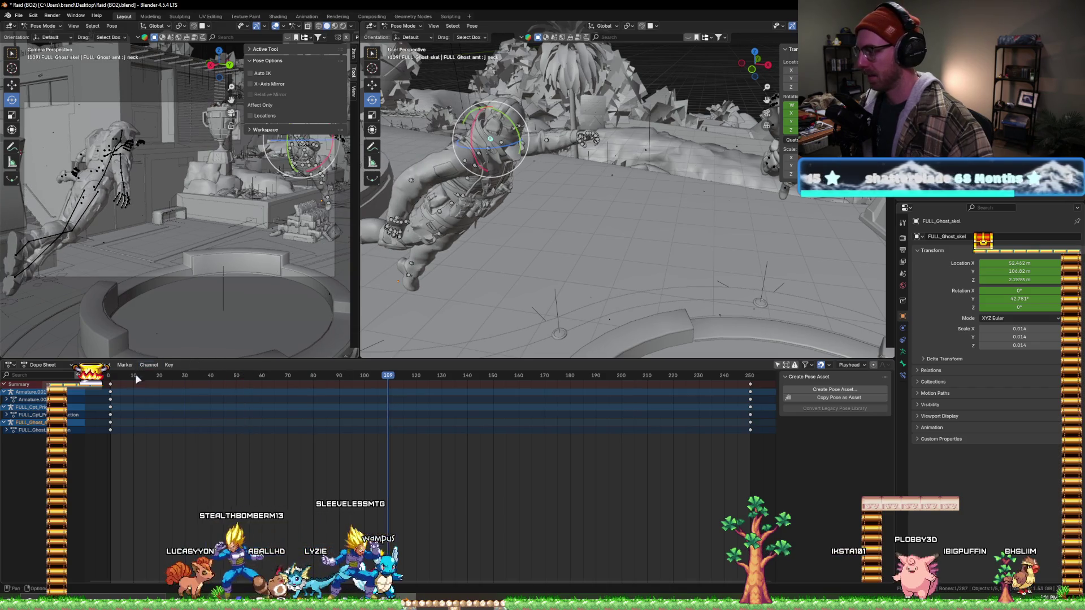
pyautogui.click(113, 378)
pyautogui.moveTo(684, 210); pyautogui.dragTo(703, 217, button='middle')
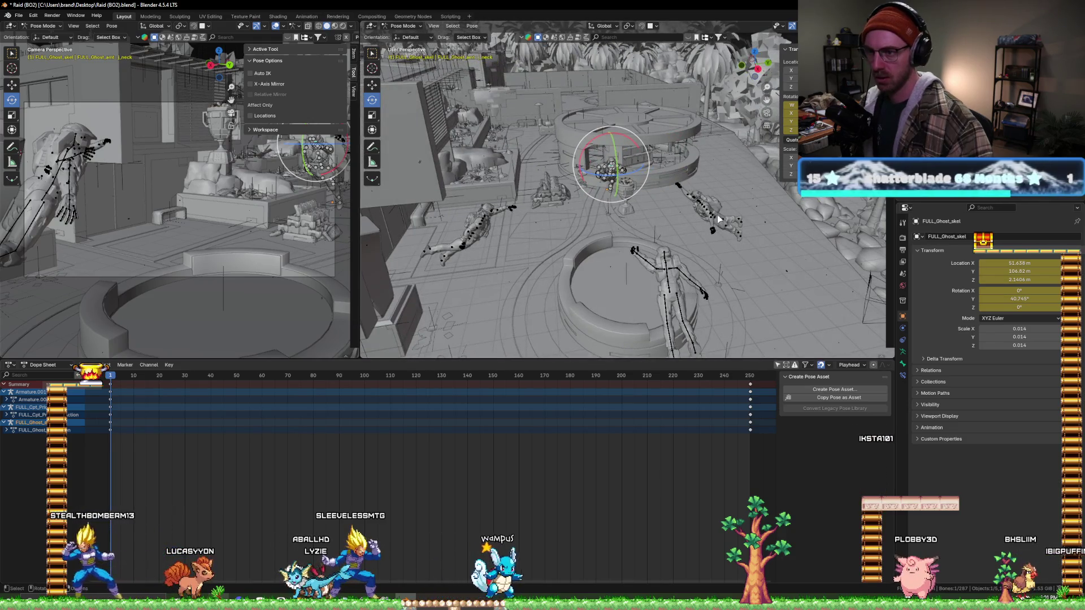
pyautogui.scroll(2, 718, 218)
pyautogui.scroll(2, 719, 219)
# - Frame the armature in a front view, then switch back to Object Mode
pyautogui.press('KP_Divide')
pyautogui.press('KP_1')
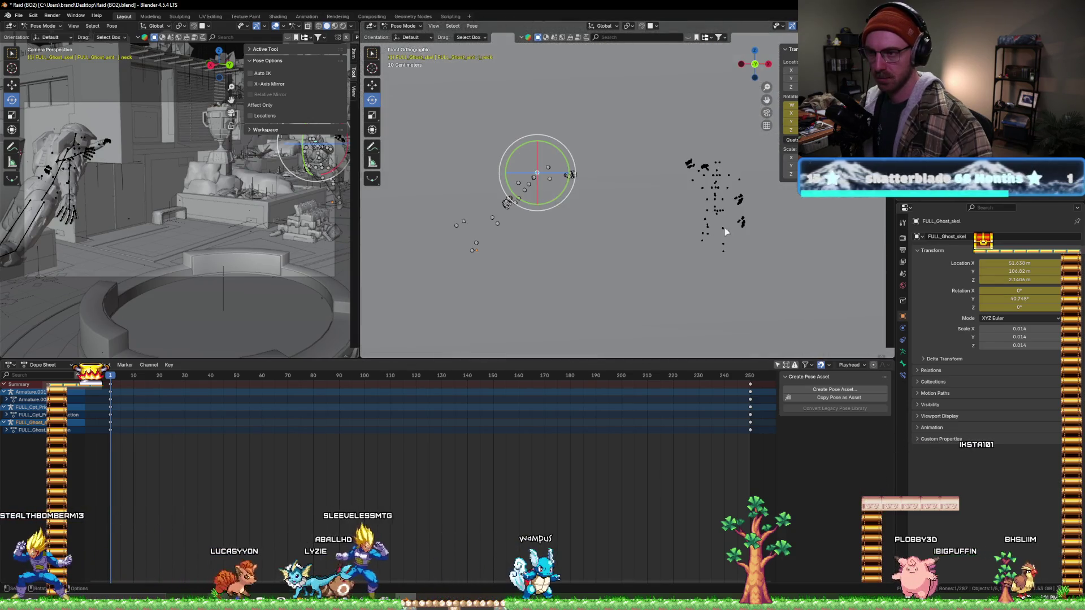
pyautogui.moveTo(687, 215); pyautogui.dragTo(700, 215, button='middle')
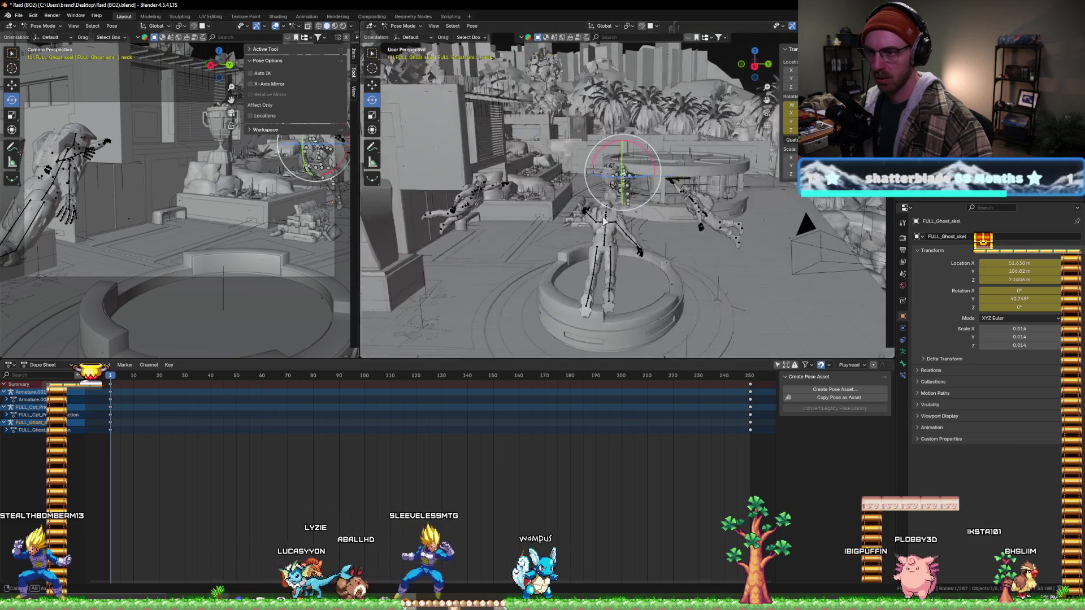
pyautogui.scroll(5, 700, 213)
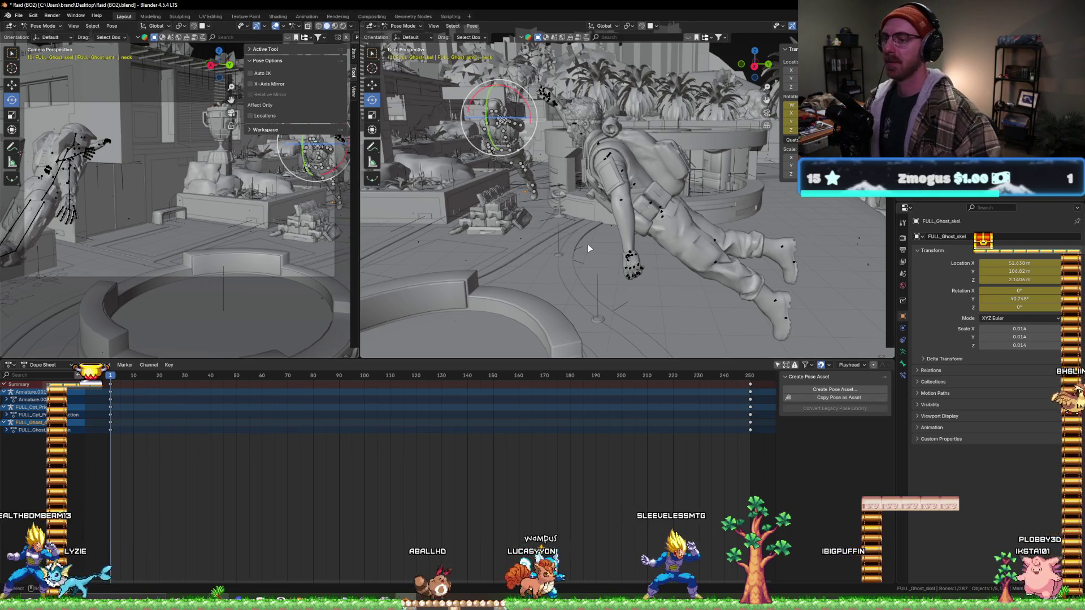
pyautogui.scroll(-3, 588, 242)
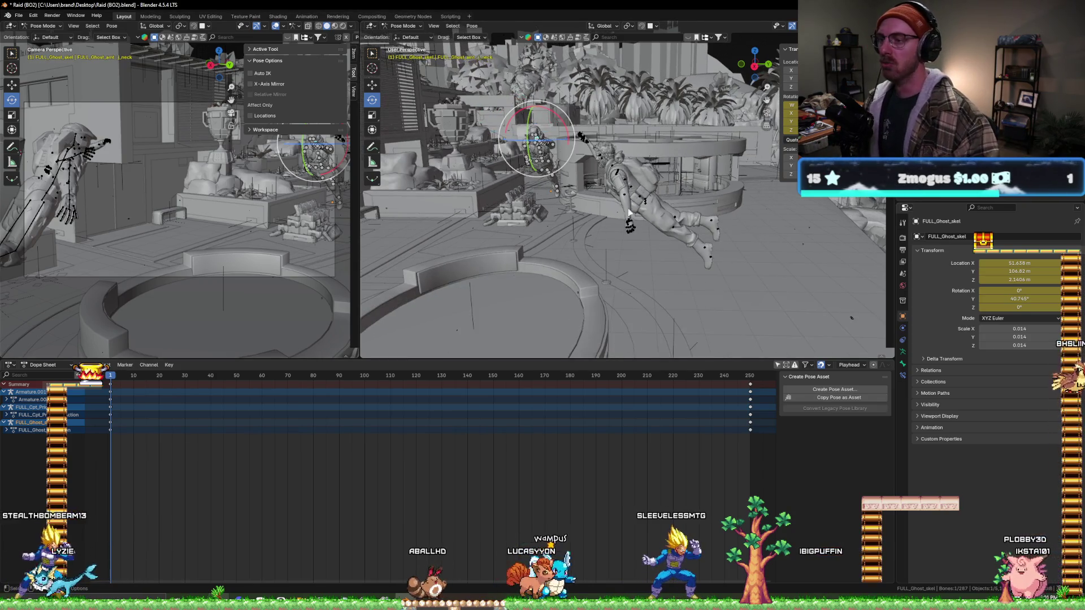
pyautogui.click(405, 27)
pyautogui.click(640, 199)
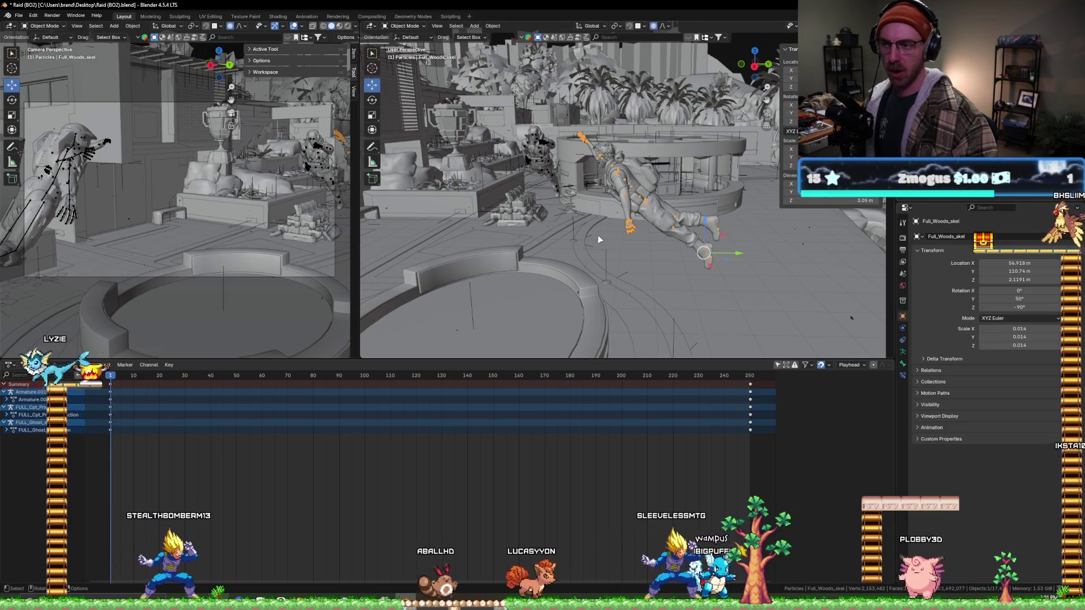
# - Raise the Full_Woods_skel armature along Z and tilt it to about 56 degrees around Y
pyautogui.click(723, 253)
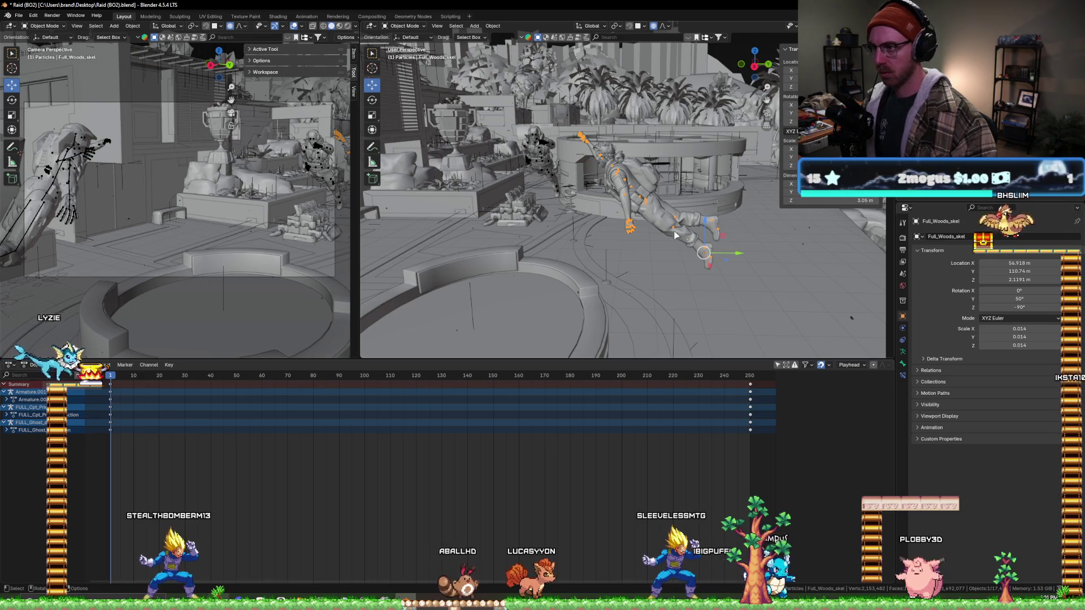
pyautogui.press('g')
pyautogui.press('z')
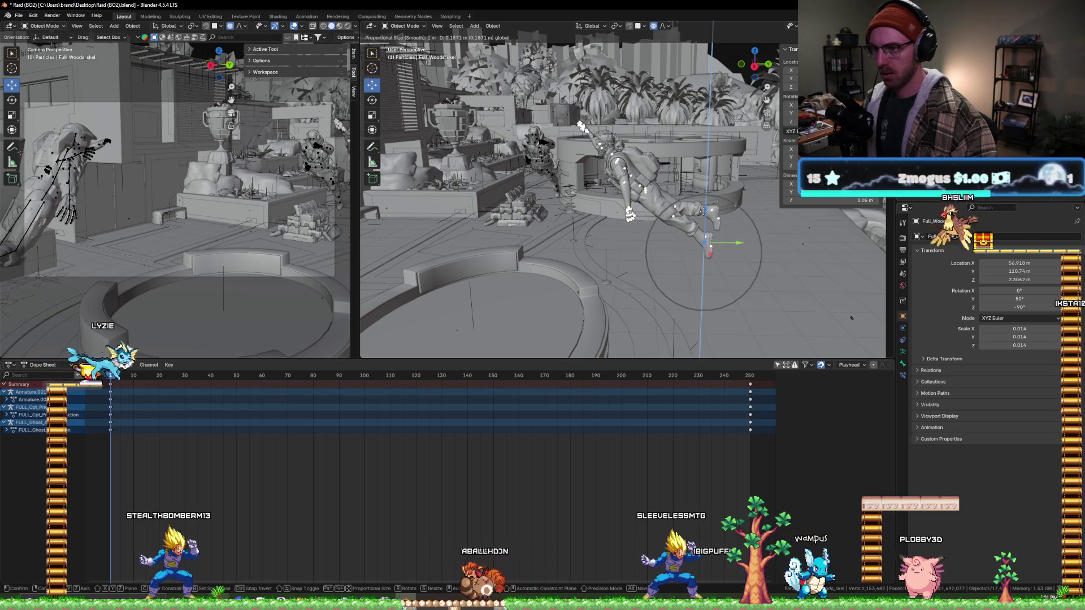
pyautogui.click(708, 222)
pyautogui.press('r')
pyautogui.press('y')
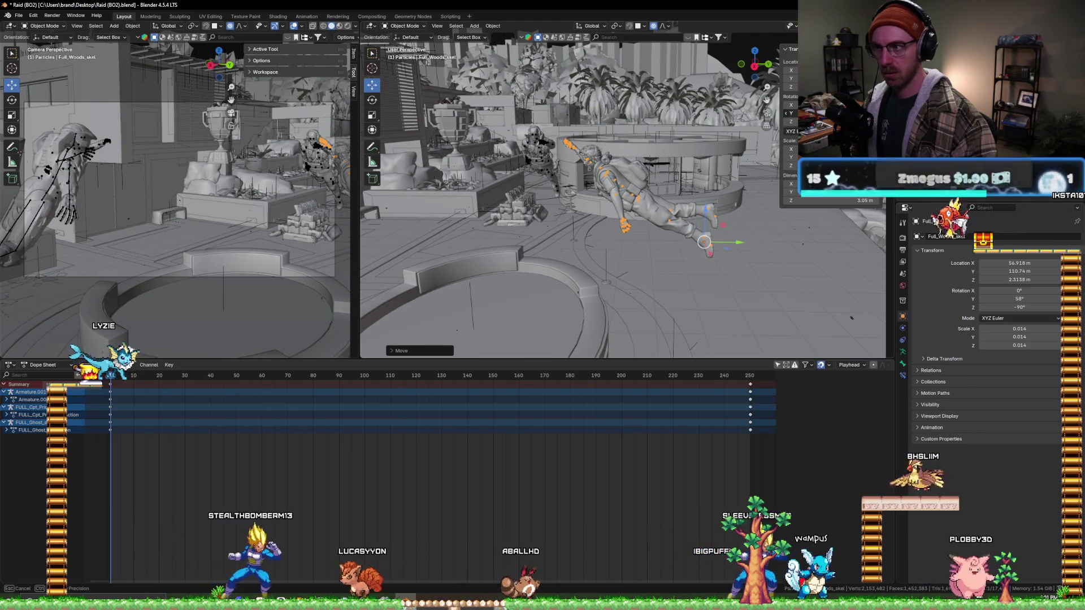
pyautogui.press('Return')
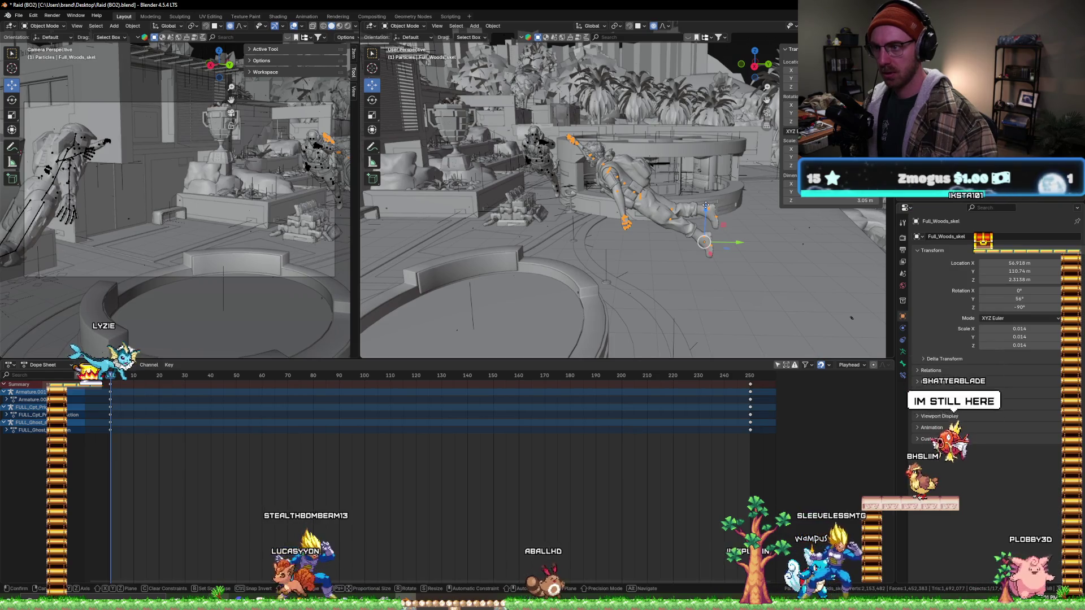
# - Shift the armature along Y to about 109.8 m beside the ring, then jump near frame 245
pyautogui.press('g')
pyautogui.press('z')
pyautogui.press('y')
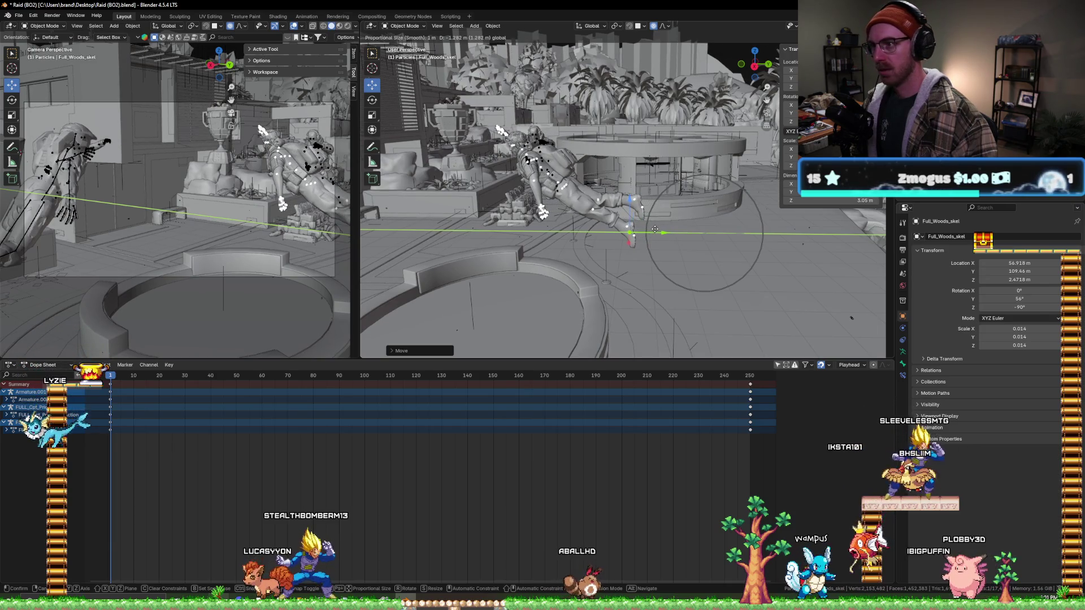
pyautogui.moveTo(505, 194); pyautogui.dragTo(697, 194, button='middle')
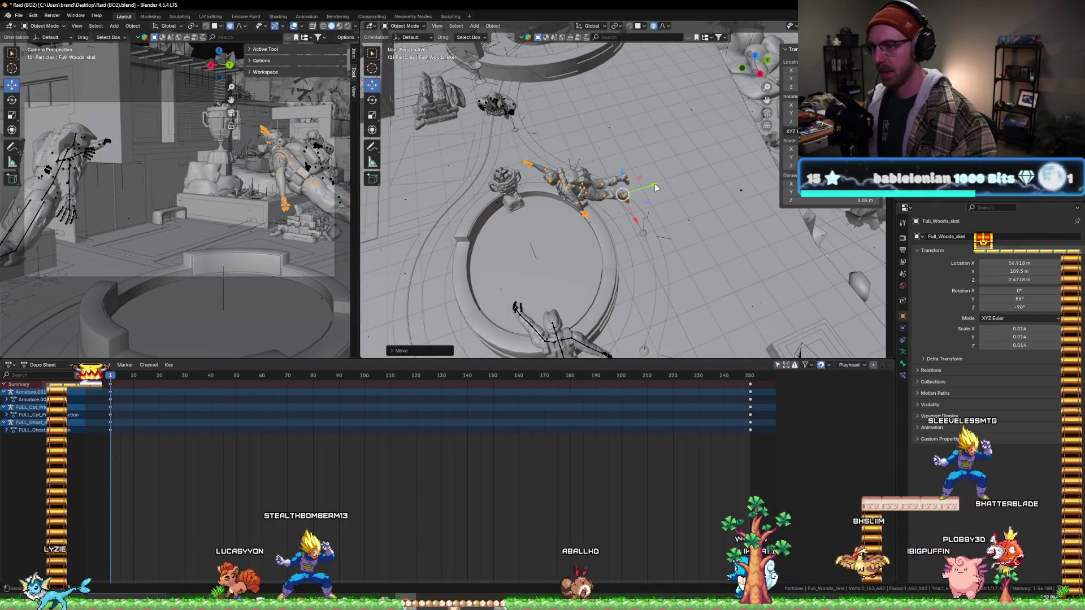
pyautogui.scroll(-3, 578, 191)
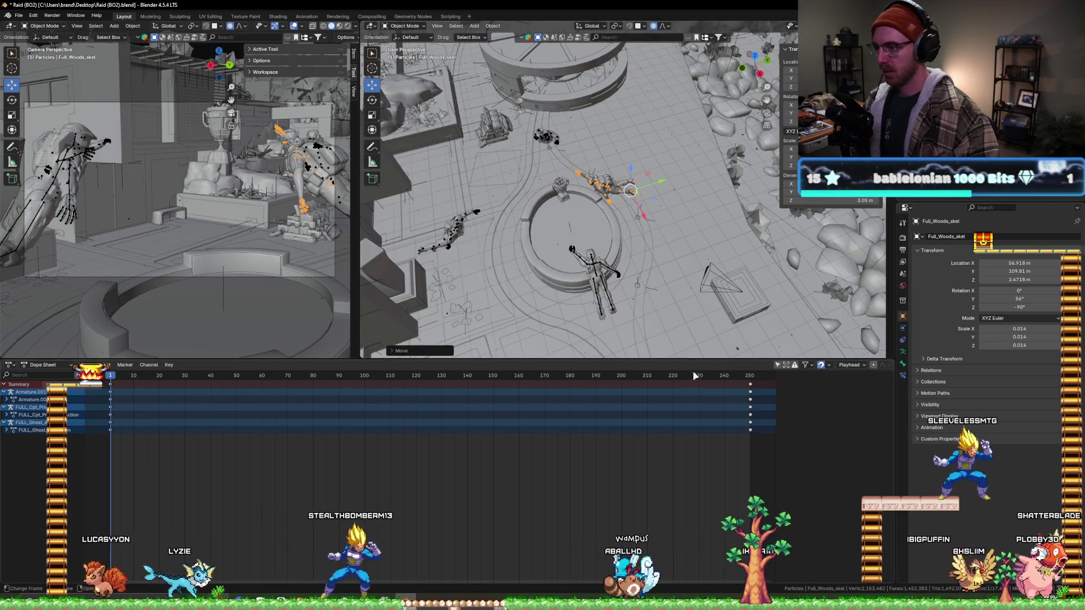
pyautogui.click(735, 375)
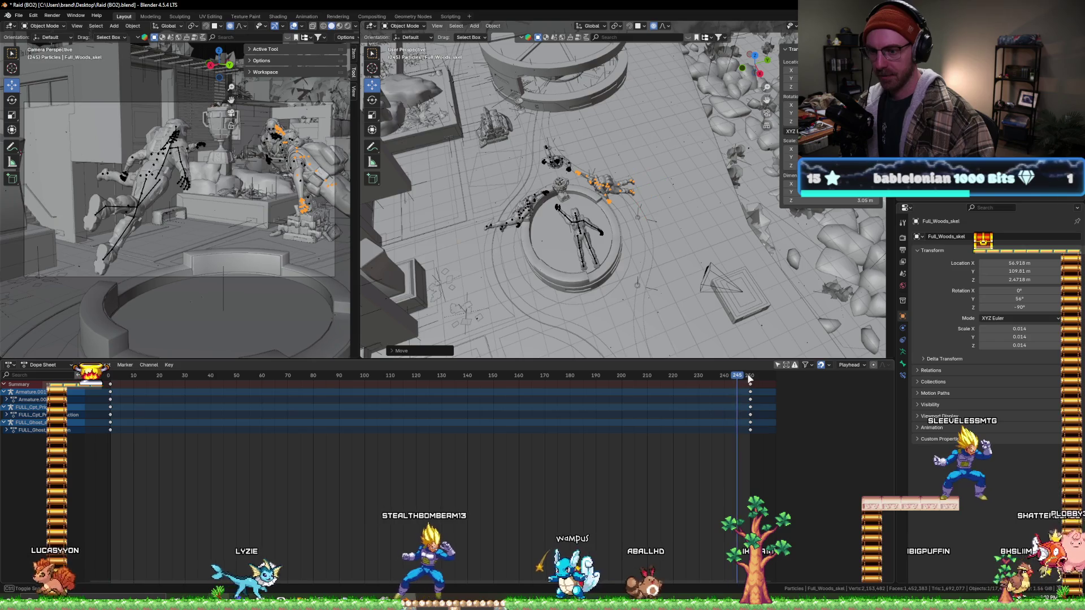
# - At frame 250 slide the Woods soldier along X to about 57.1 m and keyframe its location and rotation
pyautogui.moveTo(610, 195)
pyautogui.mouseDown(button='middle')
pyautogui.moveTo(573, 125)
pyautogui.moveTo(544, 193)
pyautogui.moveTo(527, 201)
pyautogui.mouseUp(button='middle')
pyautogui.press('g')
pyautogui.press('x')
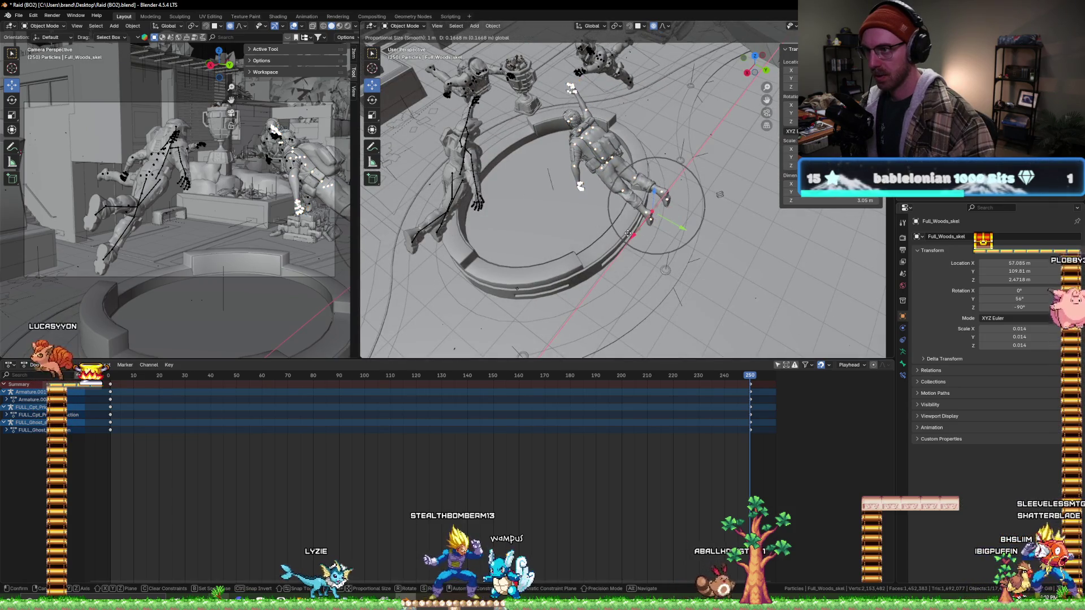
pyautogui.click(627, 234)
pyautogui.moveTo(521, 211); pyautogui.dragTo(549, 196, button='middle')
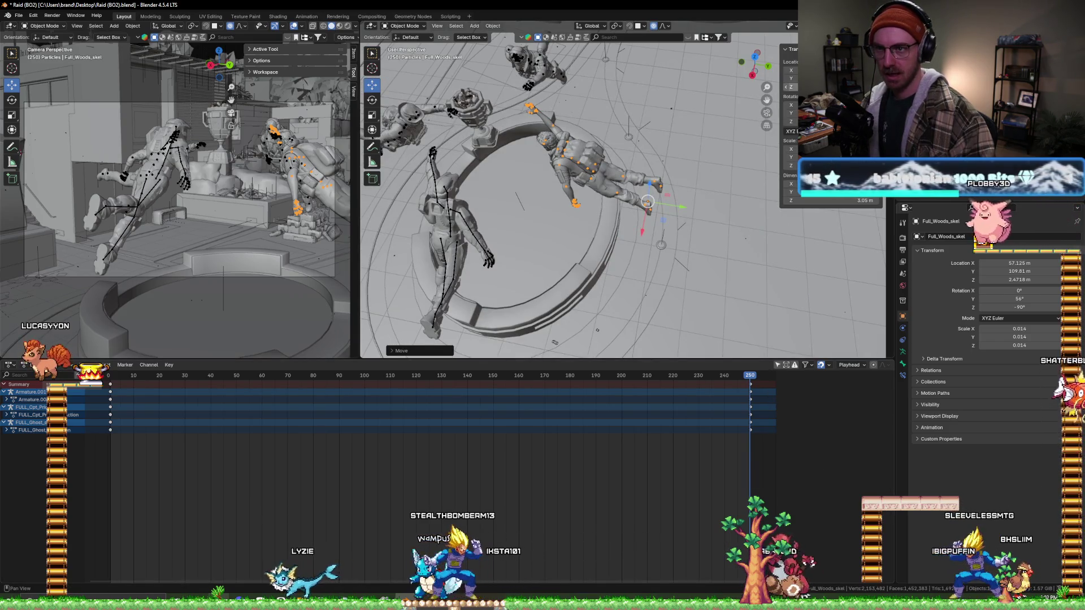
pyautogui.press('i')
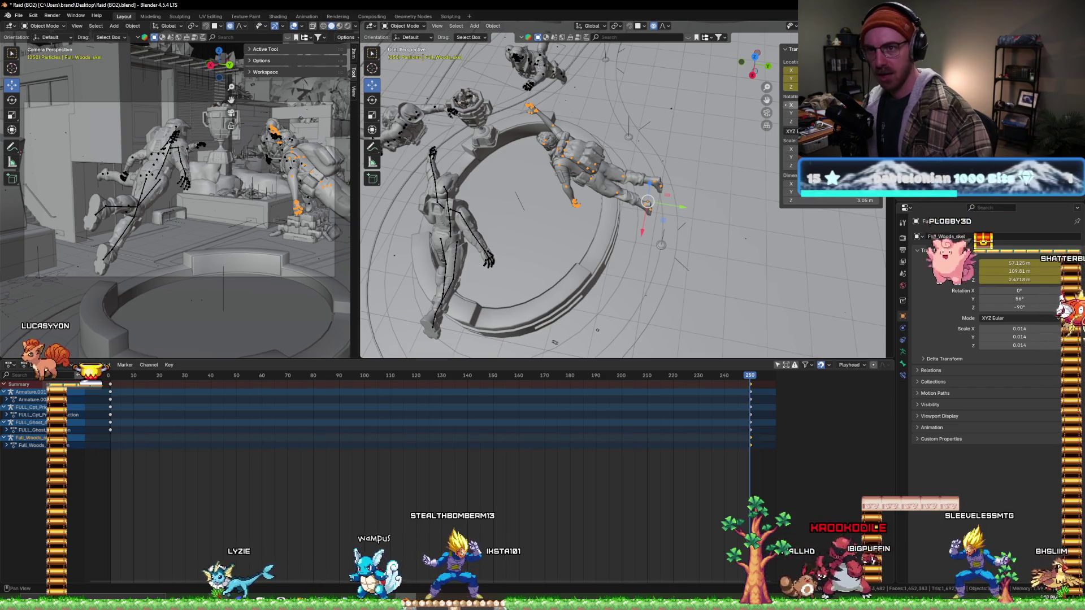
pyautogui.click(113, 377)
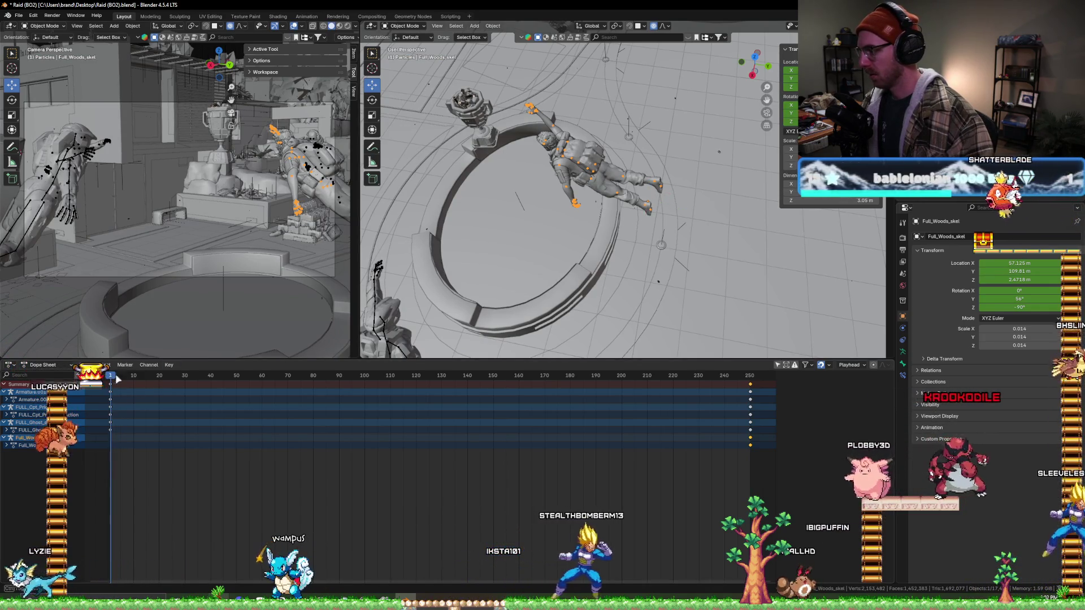
# - Nudge the Woods soldier along the Y axis at the start of the flight
pyautogui.moveTo(509, 280)
pyautogui.mouseDown(button='middle')
pyautogui.moveTo(511, 197)
pyautogui.moveTo(517, 203)
pyautogui.mouseUp(button='middle')
pyautogui.press('g')
pyautogui.press('y')
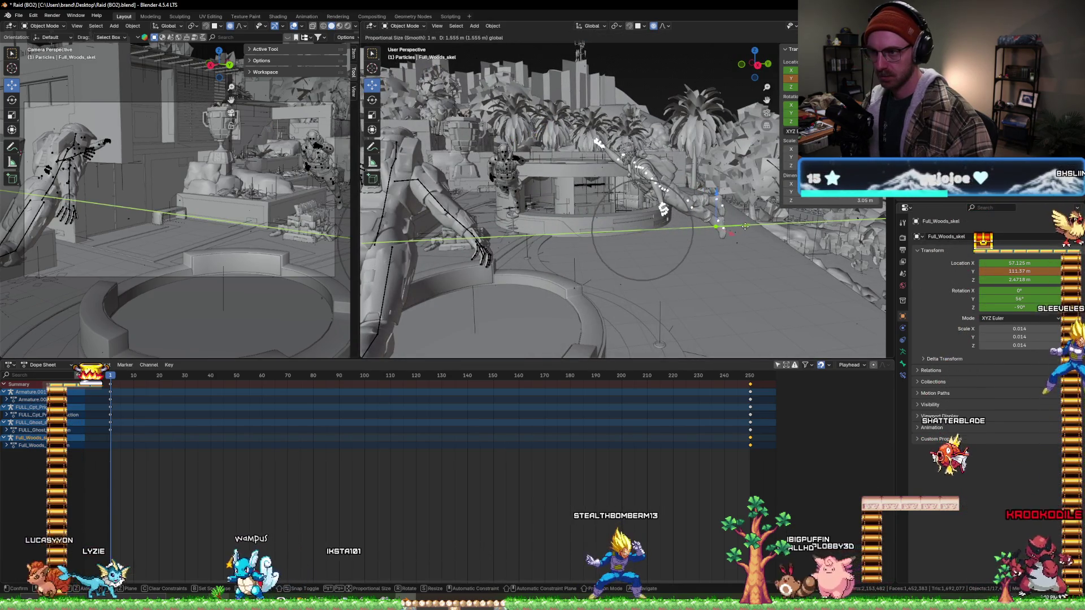
pyautogui.click(721, 196)
# - Lower the soldier along Z in two moves to about 1.95 m
pyautogui.press('g')
pyautogui.press('z')
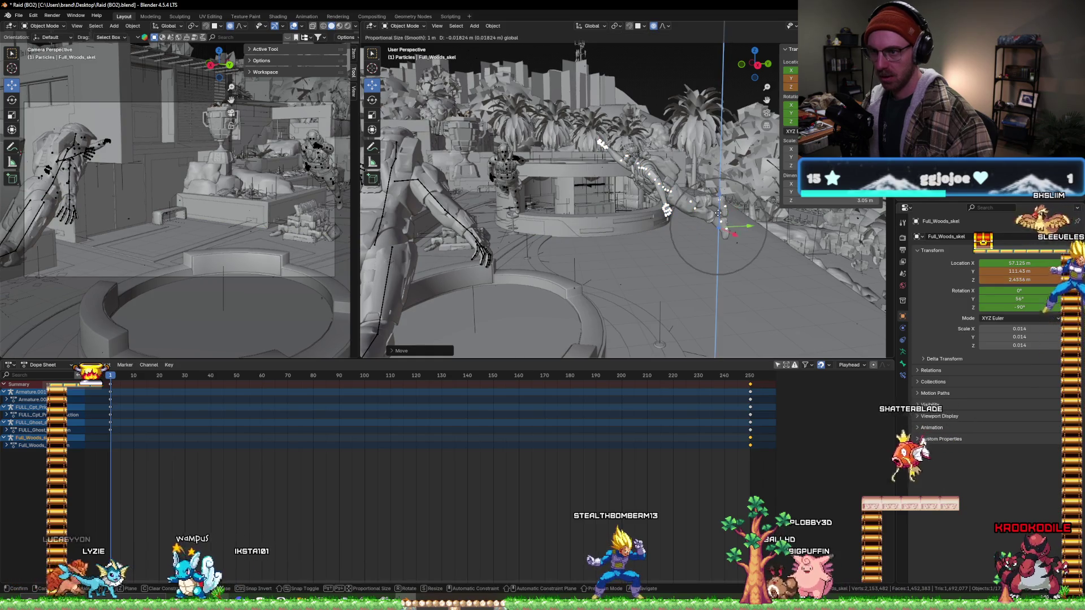
pyautogui.click(720, 238)
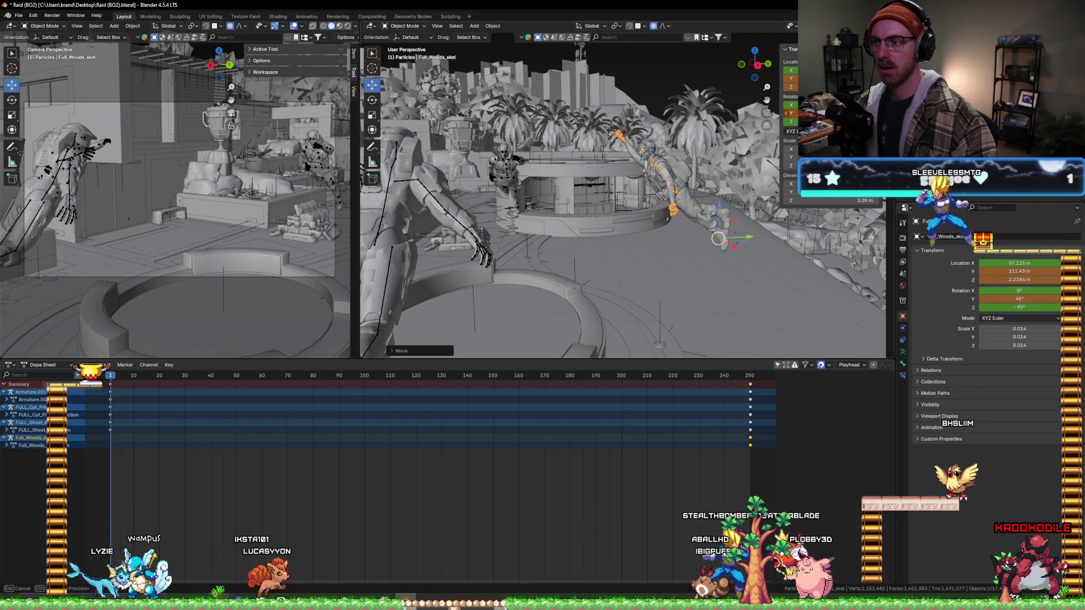
pyautogui.press('g')
pyautogui.press('z')
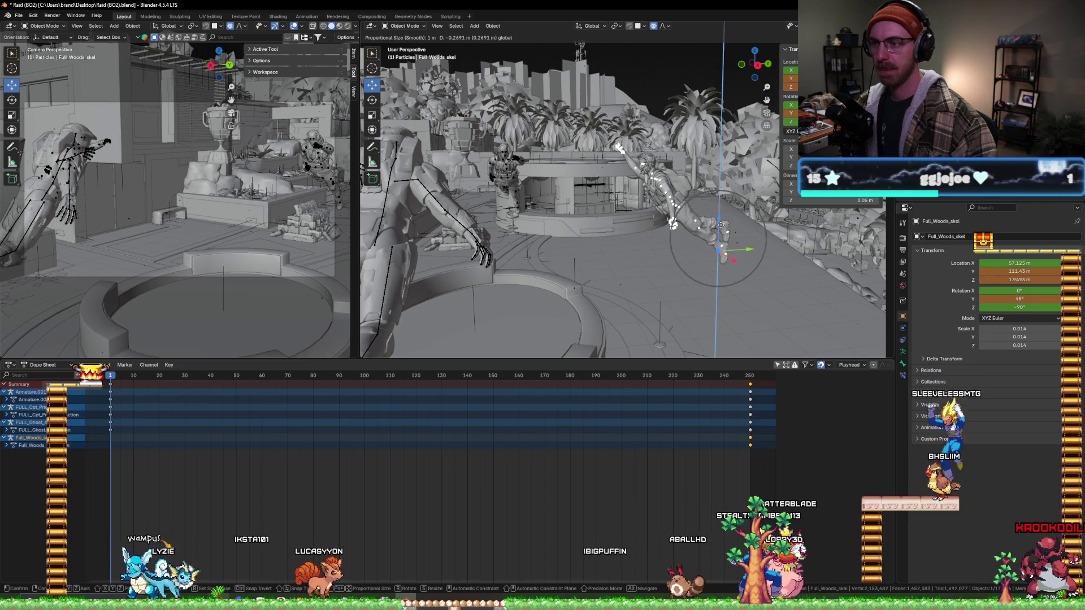
pyautogui.click(717, 251)
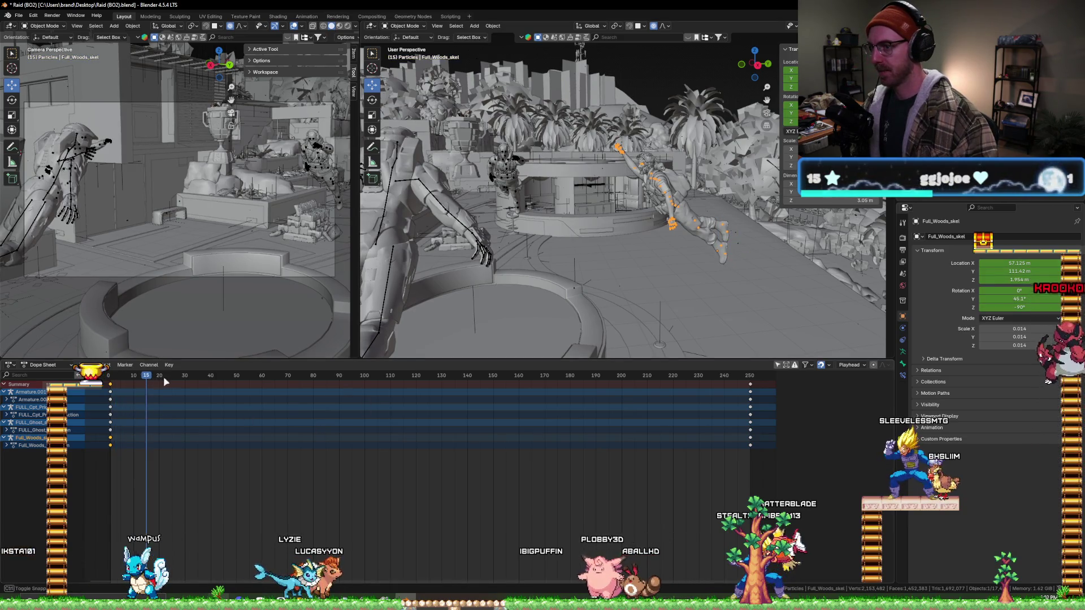
# - Scrub through the flight animation and return to frame 1
pyautogui.moveTo(164, 377); pyautogui.dragTo(311, 376)
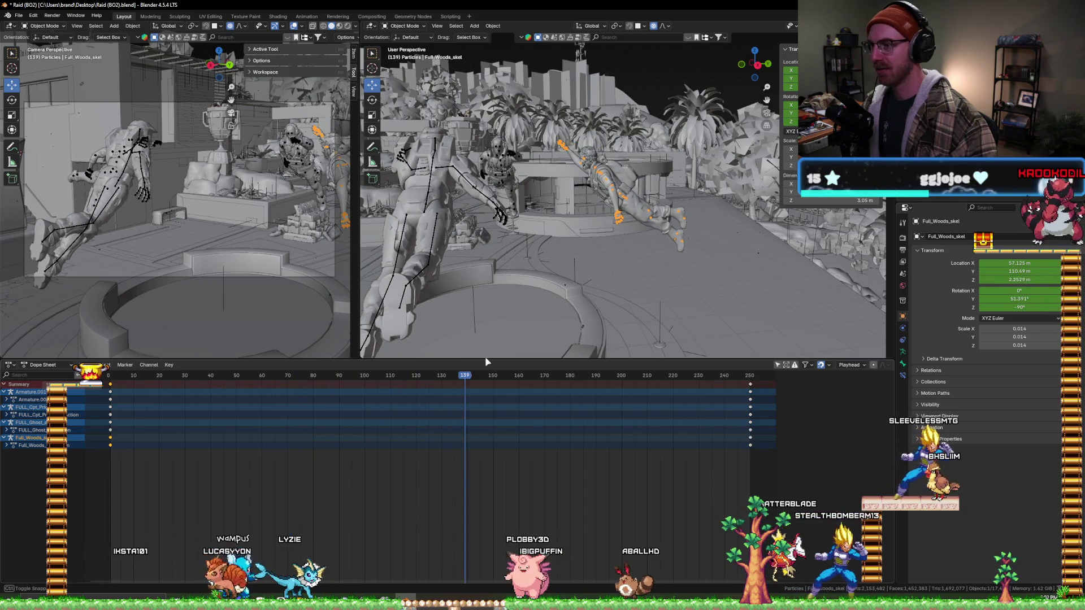
pyautogui.click(368, 376)
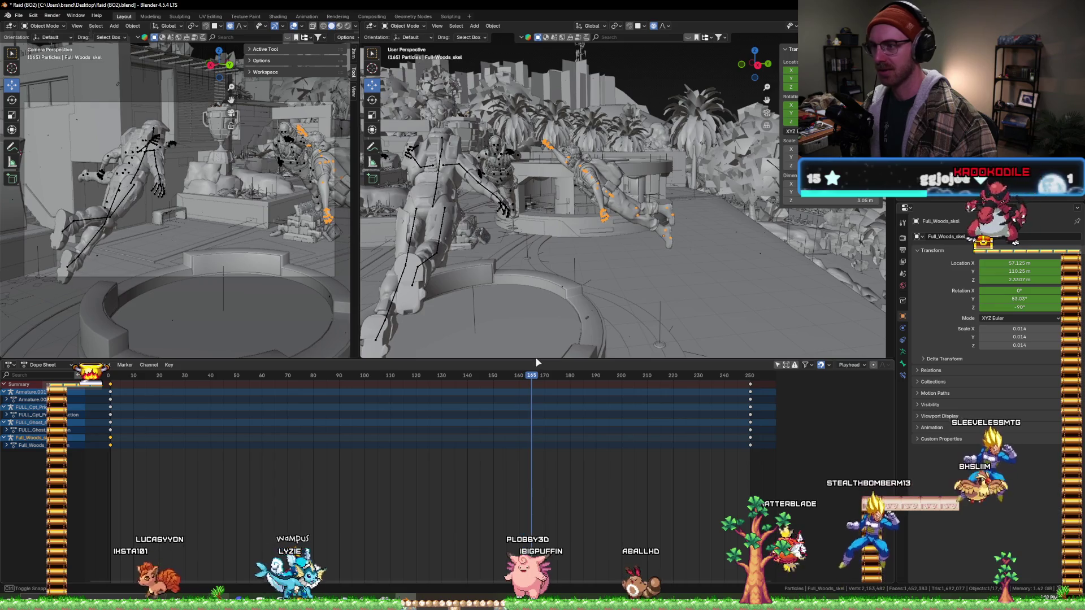
pyautogui.click(185, 375)
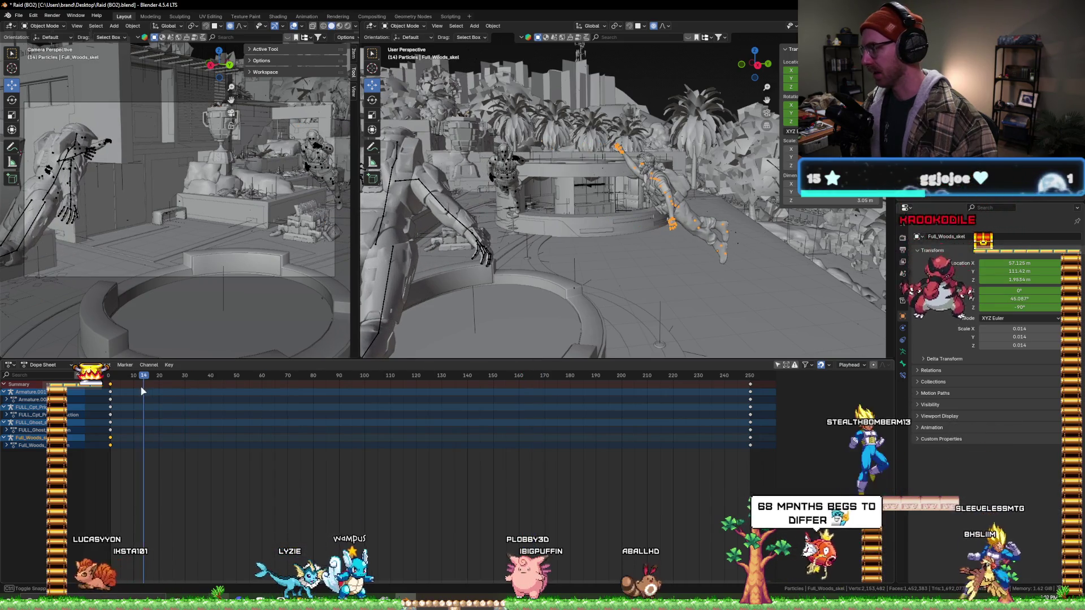
pyautogui.hotkey('shift', 'Left')
pyautogui.hotkey('shift', 'Left')
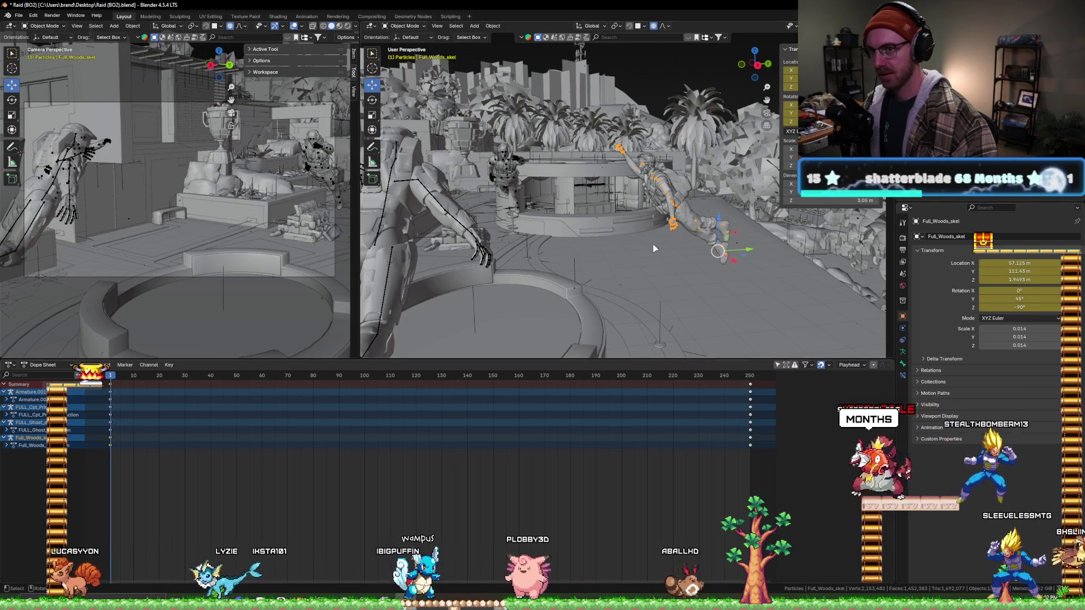
pyautogui.scroll(4, 719, 213)
# - Orbit in close on the flying Woods soldier and switch it into Pose Mode
pyautogui.moveTo(719, 212); pyautogui.dragTo(642, 223, button='middle')
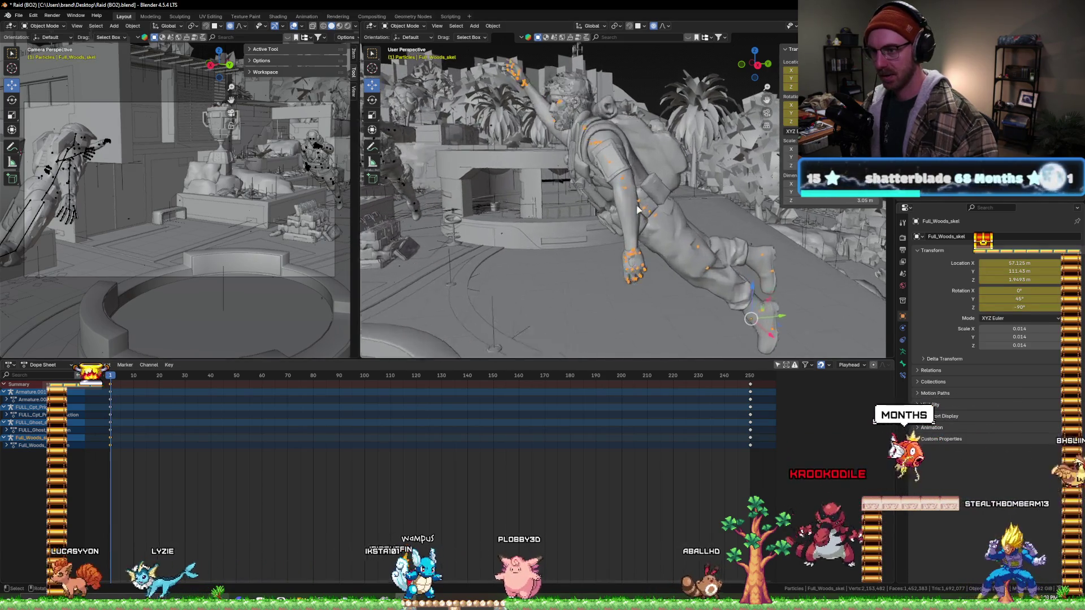
pyautogui.scroll(-3, 641, 223)
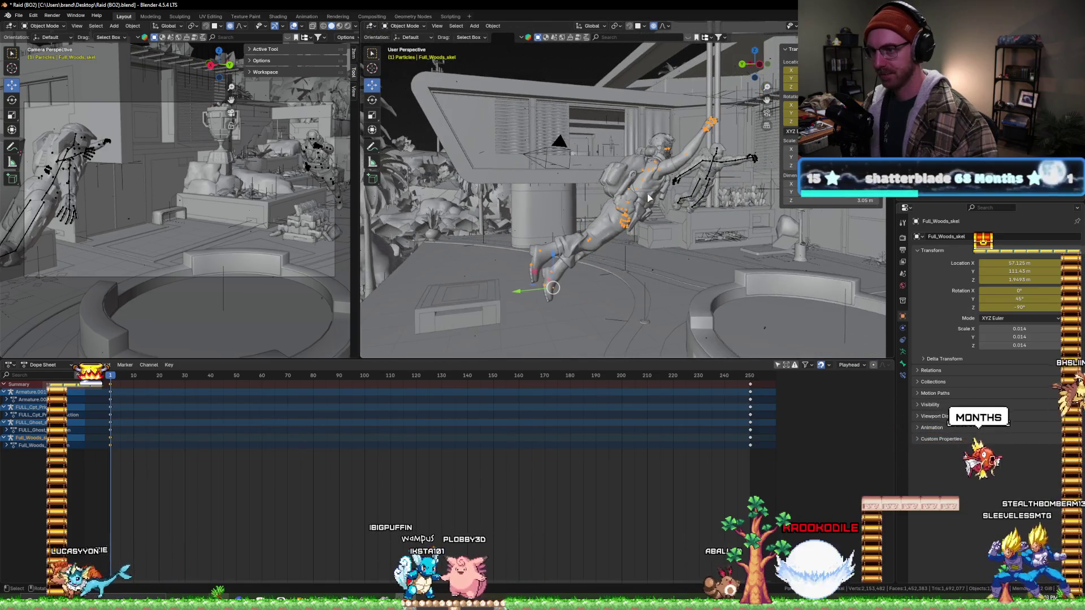
pyautogui.moveTo(642, 222)
pyautogui.mouseDown(button='middle')
pyautogui.moveTo(647, 187)
pyautogui.moveTo(752, 153)
pyautogui.mouseUp(button='middle')
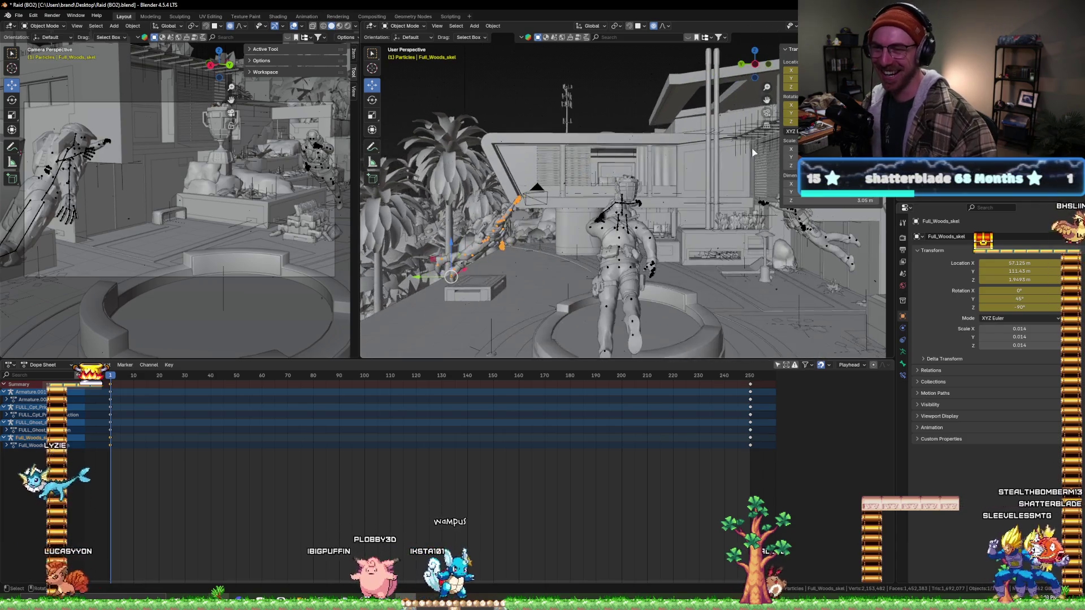
pyautogui.scroll(3, 480, 252)
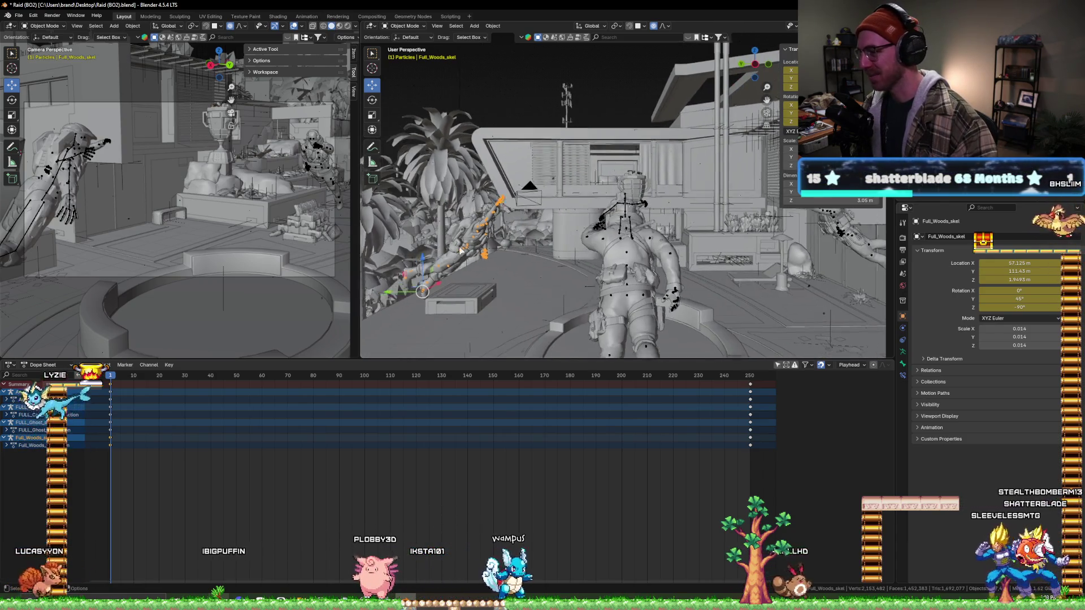
pyautogui.moveTo(480, 251)
pyautogui.mouseDown(button='middle')
pyautogui.moveTo(594, 172)
pyautogui.moveTo(662, 198)
pyautogui.moveTo(637, 197)
pyautogui.mouseUp(button='middle')
pyautogui.scroll(2, 594, 171)
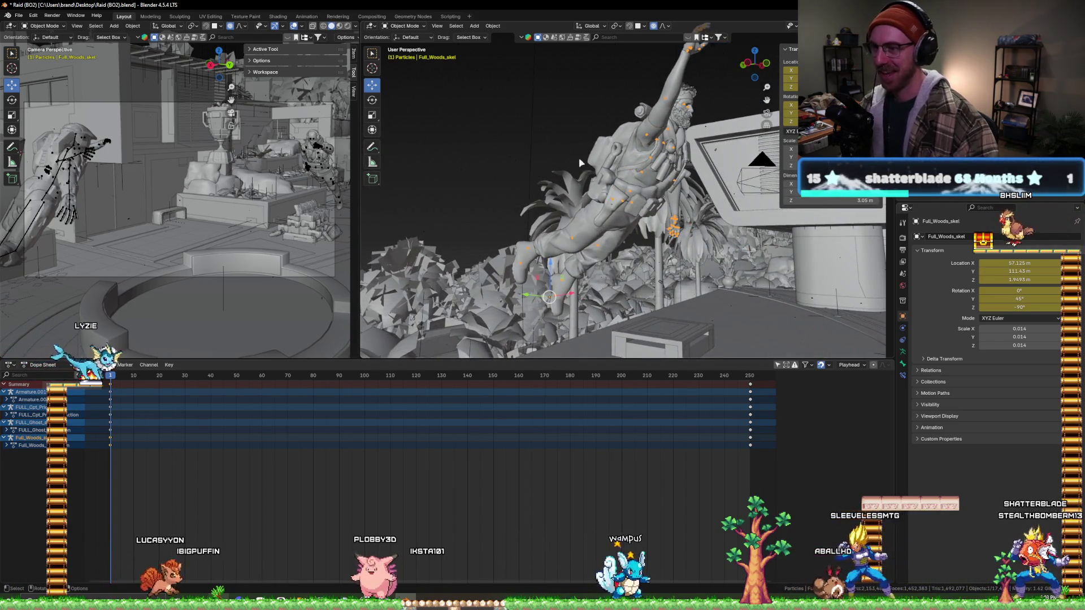
pyautogui.click(406, 55)
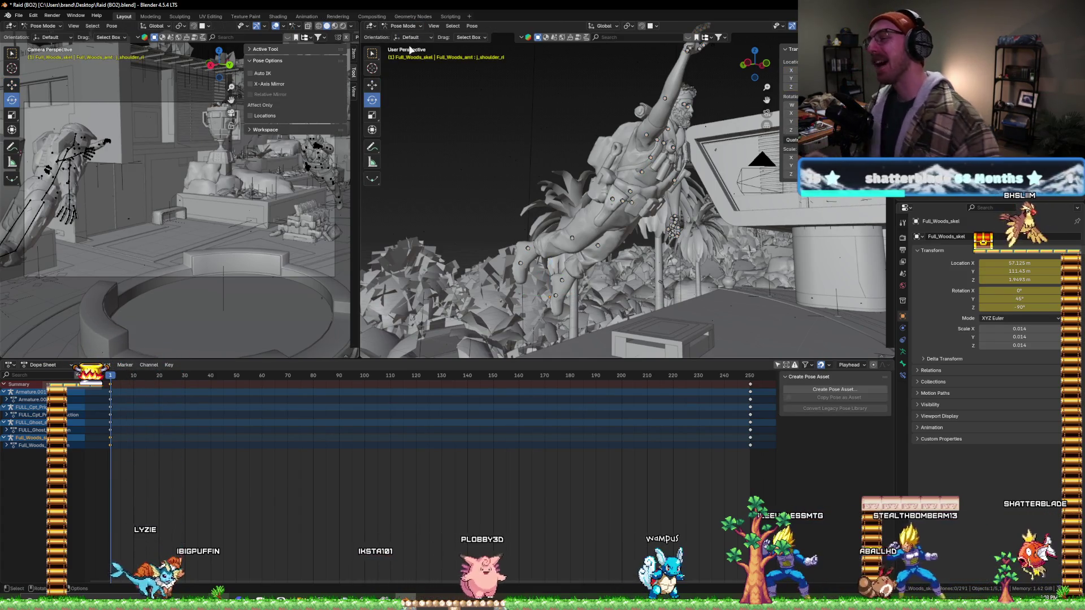
# - Select the soldier's shoulder and hip bones and move to frame 248
pyautogui.click(616, 201)
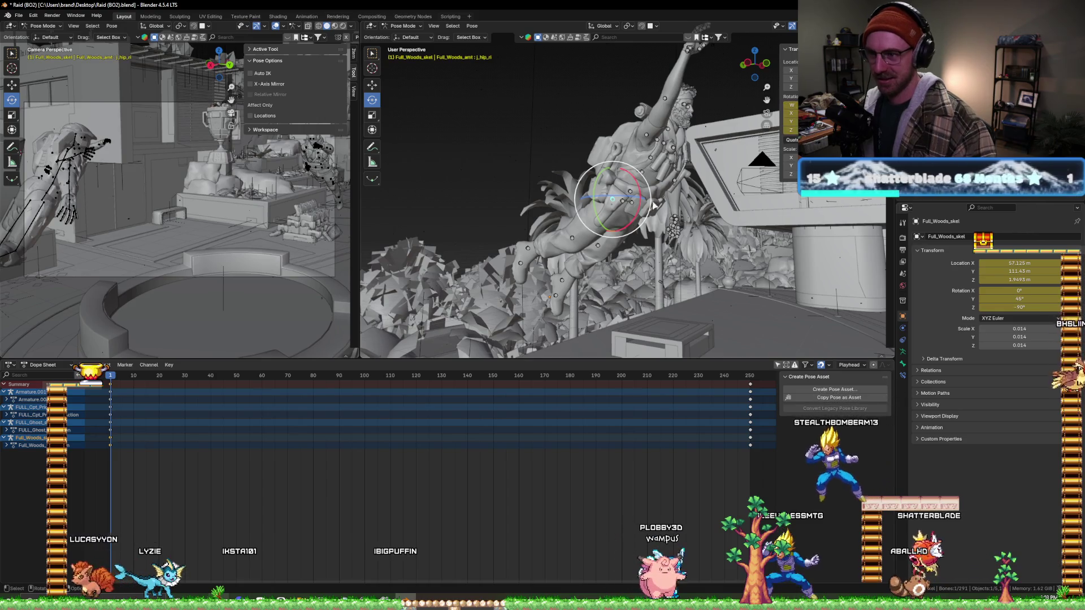
pyautogui.click(631, 206)
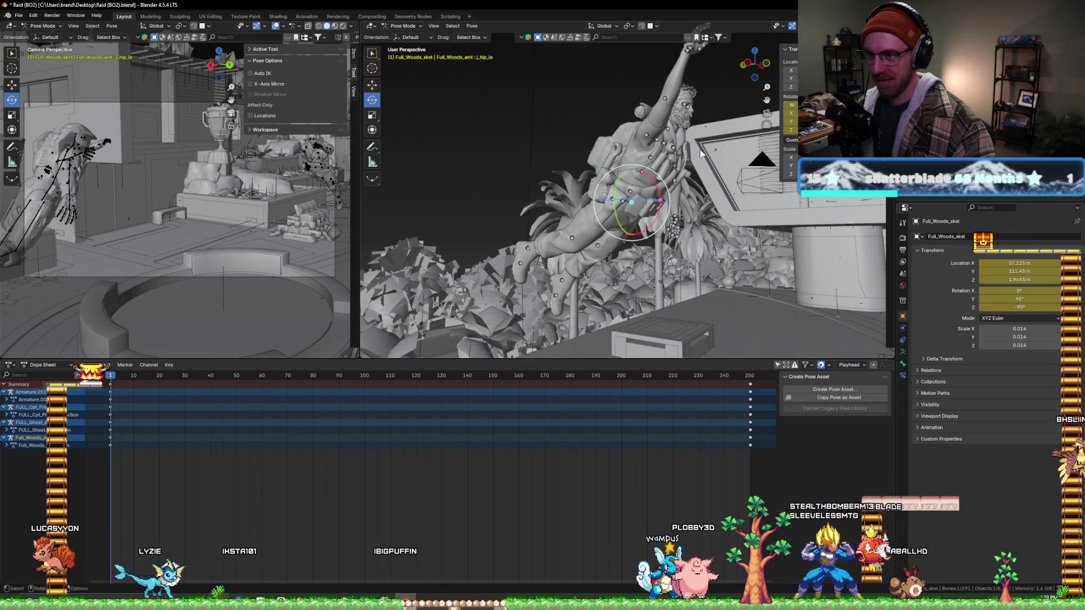
pyautogui.moveTo(673, 151)
pyautogui.mouseDown(button='middle')
pyautogui.moveTo(691, 154)
pyautogui.moveTo(663, 154)
pyautogui.mouseUp(button='middle')
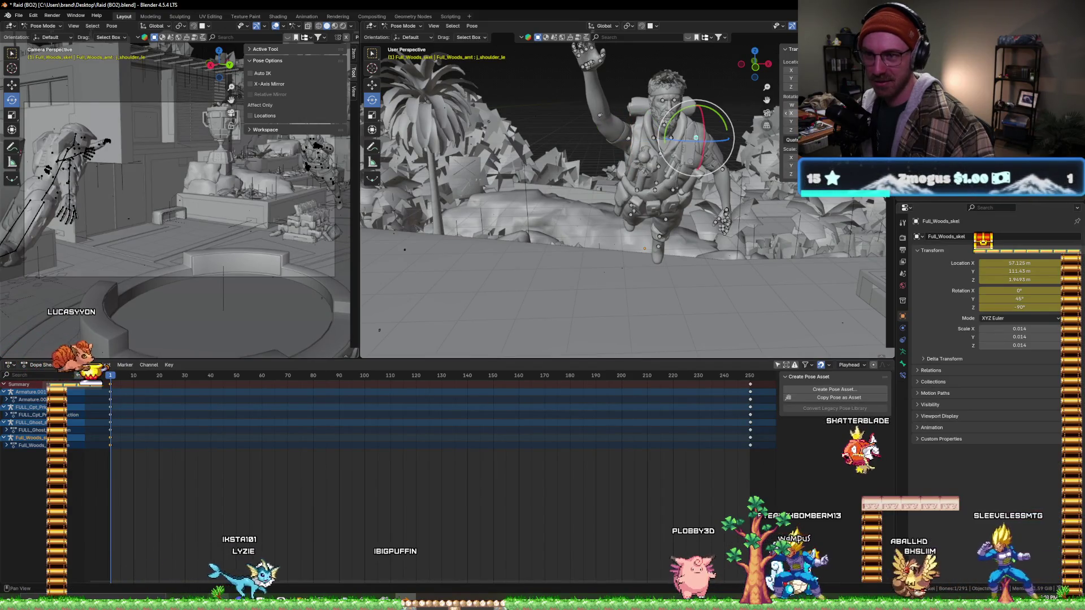
pyautogui.moveTo(667, 127); pyautogui.dragTo(673, 127, button='middle')
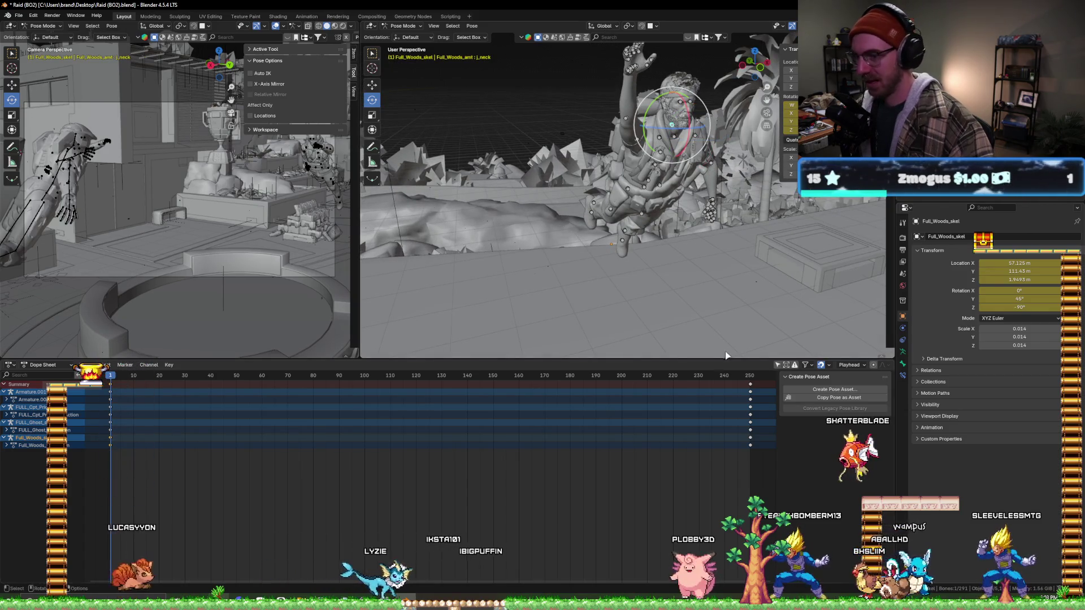
pyautogui.click(746, 375)
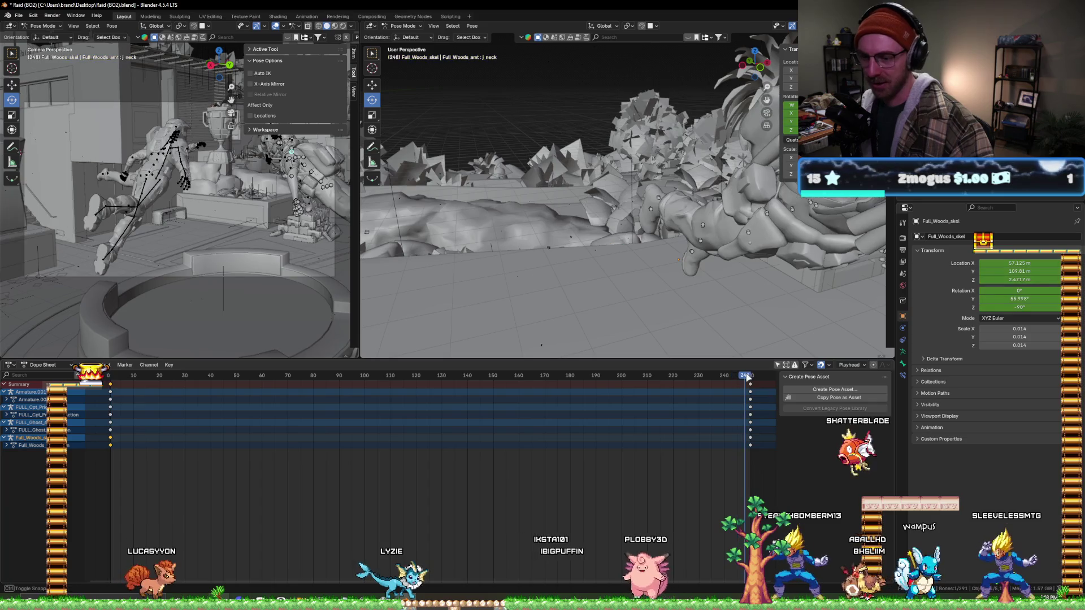
# - Rotate the flying soldier's right hip bone about X at frame 250 and keyframe it
pyautogui.press('KP_Decimal')
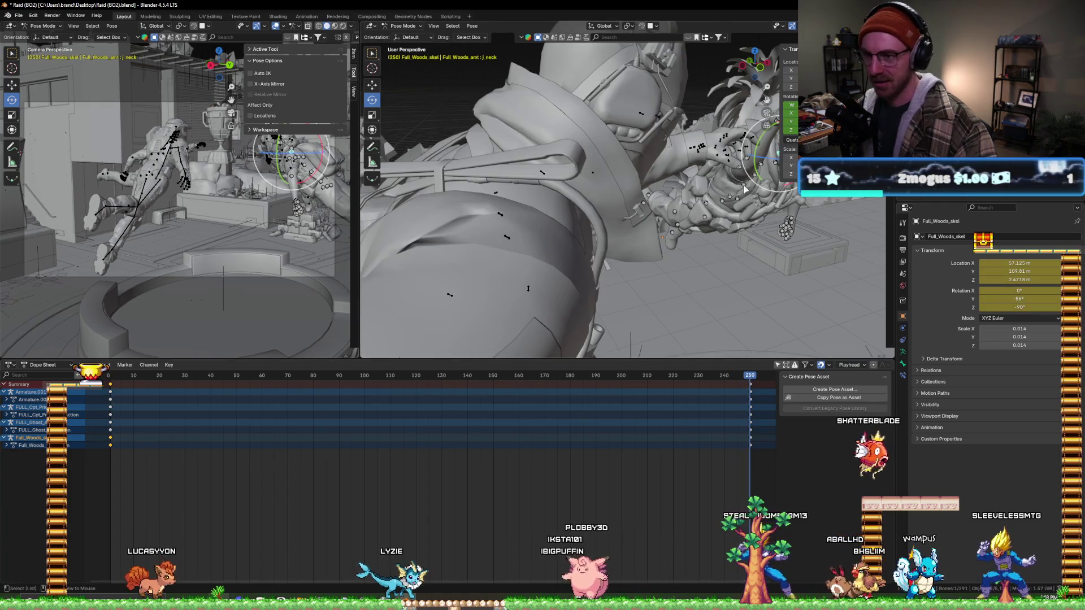
pyautogui.scroll(-5, 744, 190)
pyautogui.moveTo(745, 189)
pyautogui.mouseDown(button='middle')
pyautogui.moveTo(622, 191)
pyautogui.moveTo(553, 240)
pyautogui.moveTo(598, 278)
pyautogui.mouseUp(button='middle')
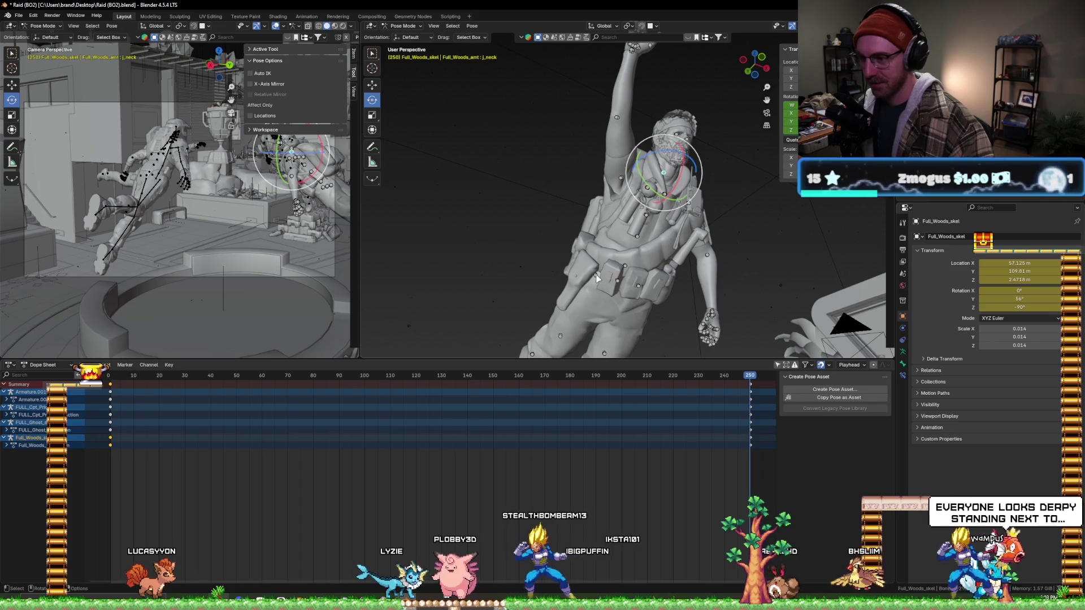
pyautogui.click(597, 276)
pyautogui.moveTo(700, 204); pyautogui.dragTo(603, 253, button='middle')
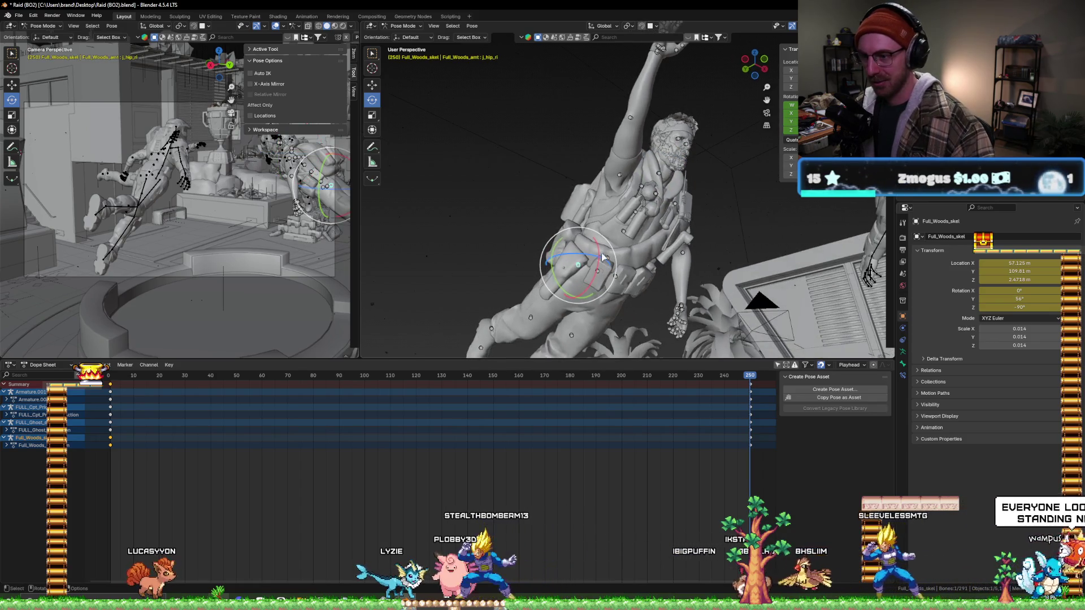
pyautogui.press('r')
pyautogui.press('x')
pyautogui.click(603, 253)
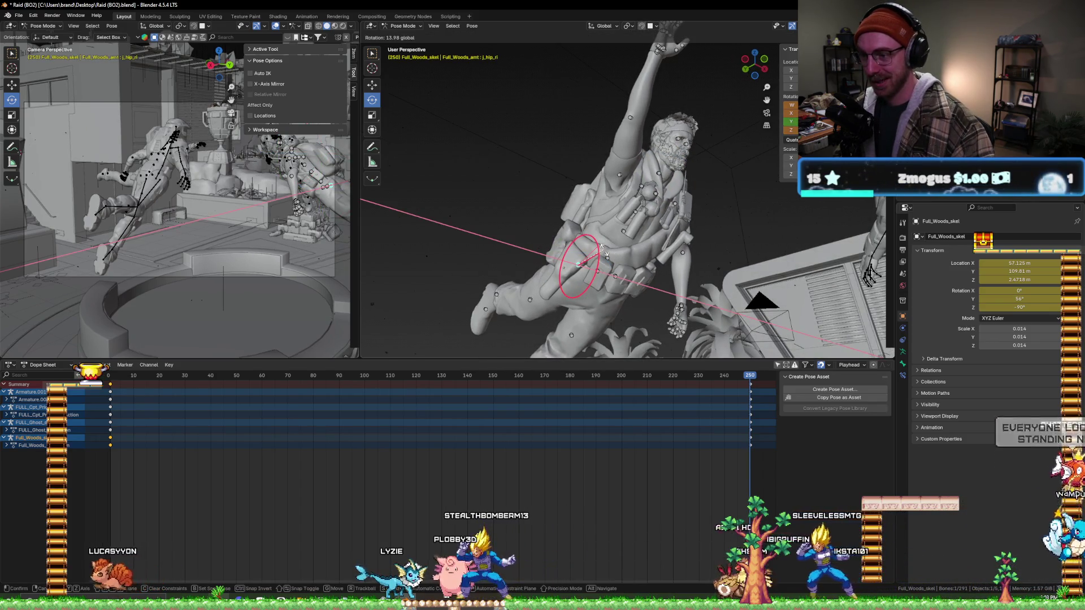
pyautogui.press('i')
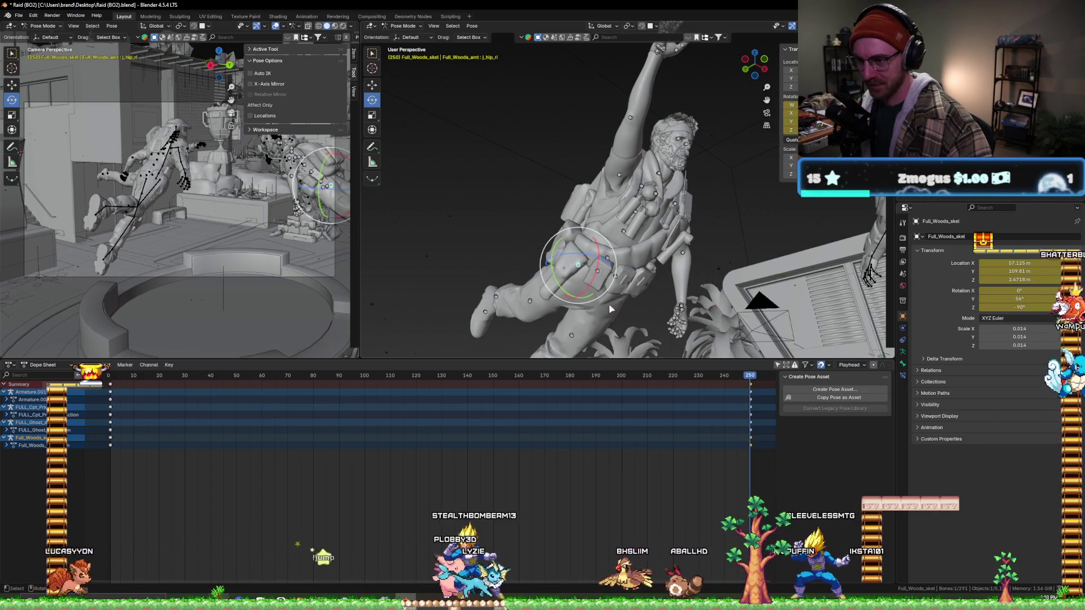
# - Rotate the other hip bone about X, then select L_shoulder_R and scrub toward the start
pyautogui.click(613, 270)
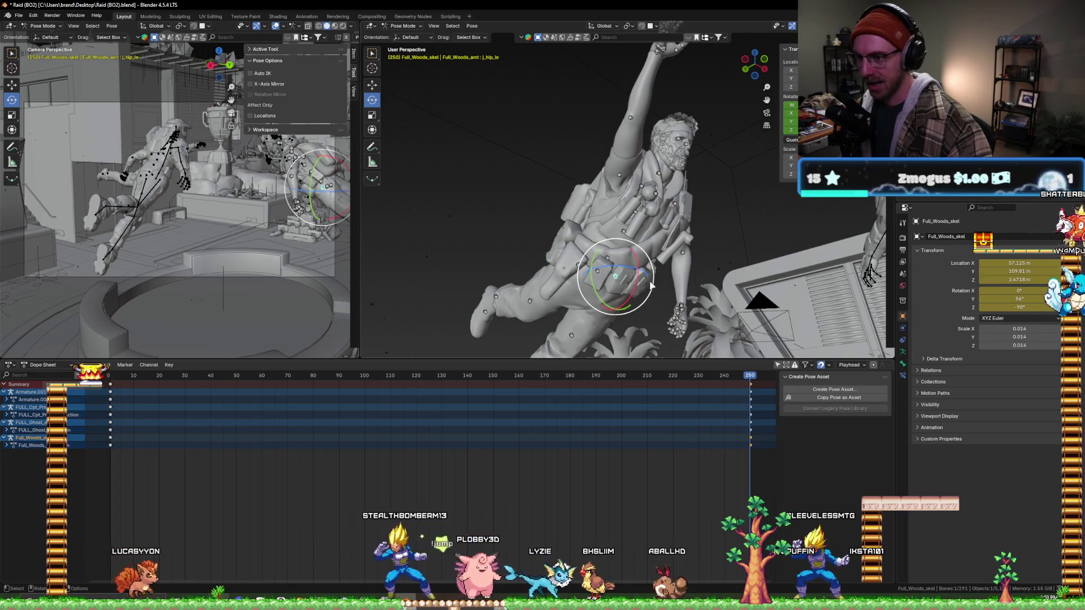
pyautogui.press('r')
pyautogui.press('x')
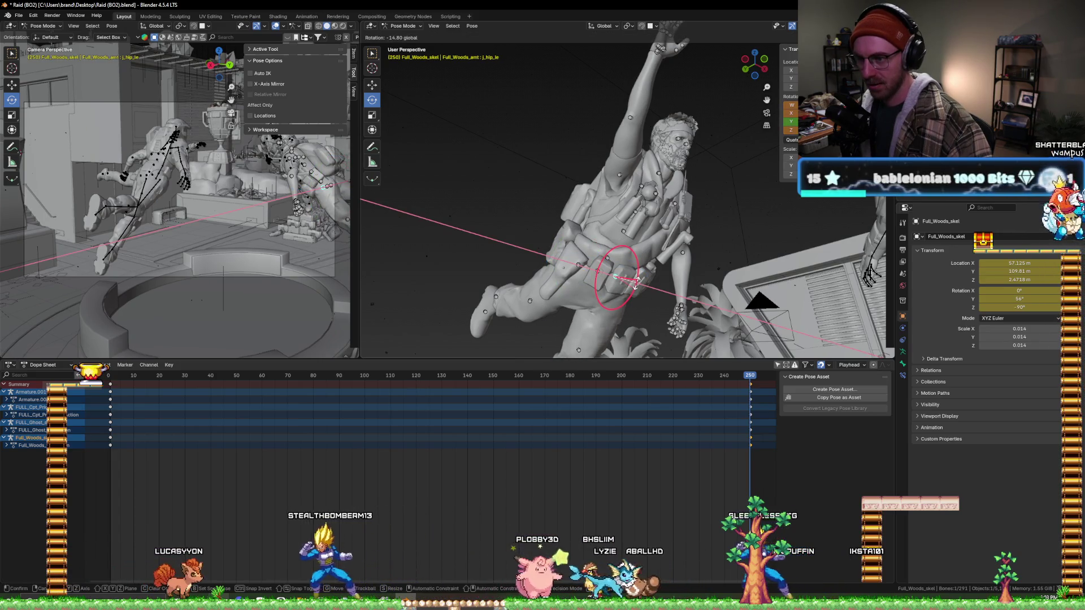
pyautogui.click(627, 278)
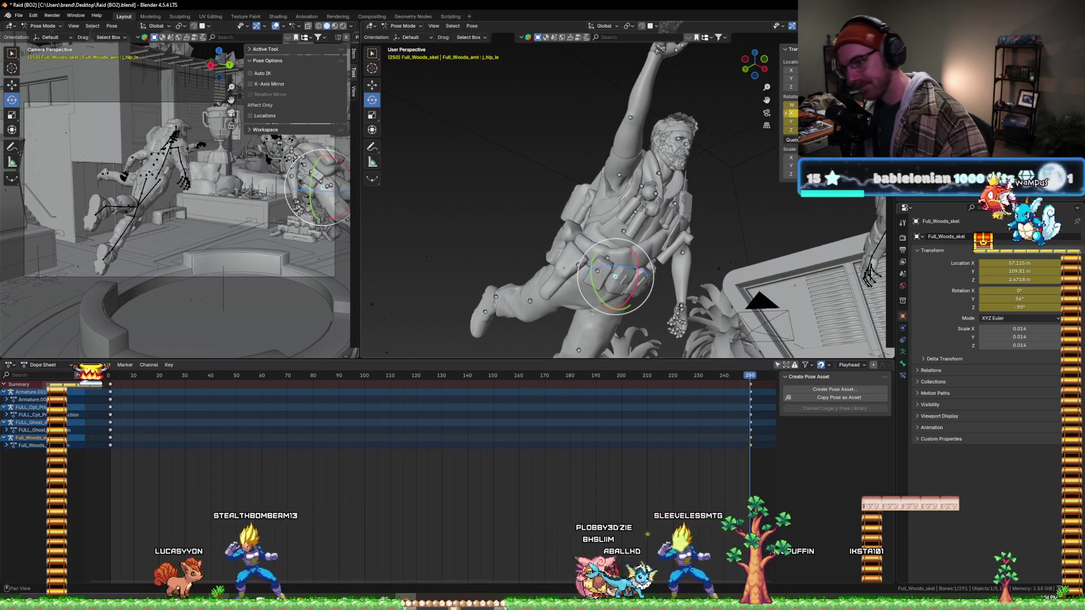
pyautogui.click(629, 178)
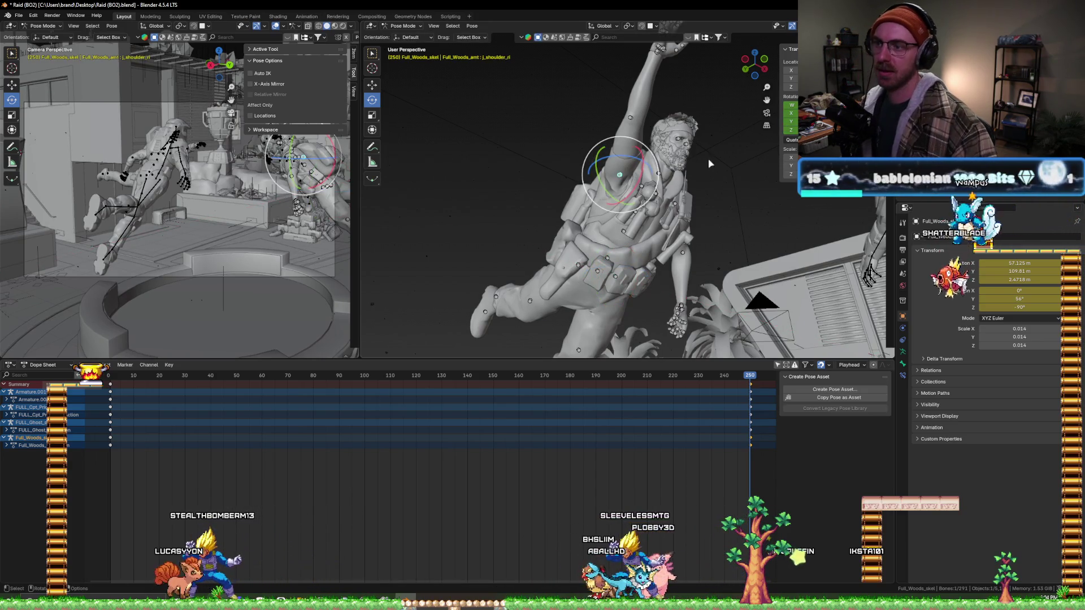
pyautogui.moveTo(665, 173); pyautogui.dragTo(713, 207, button='middle')
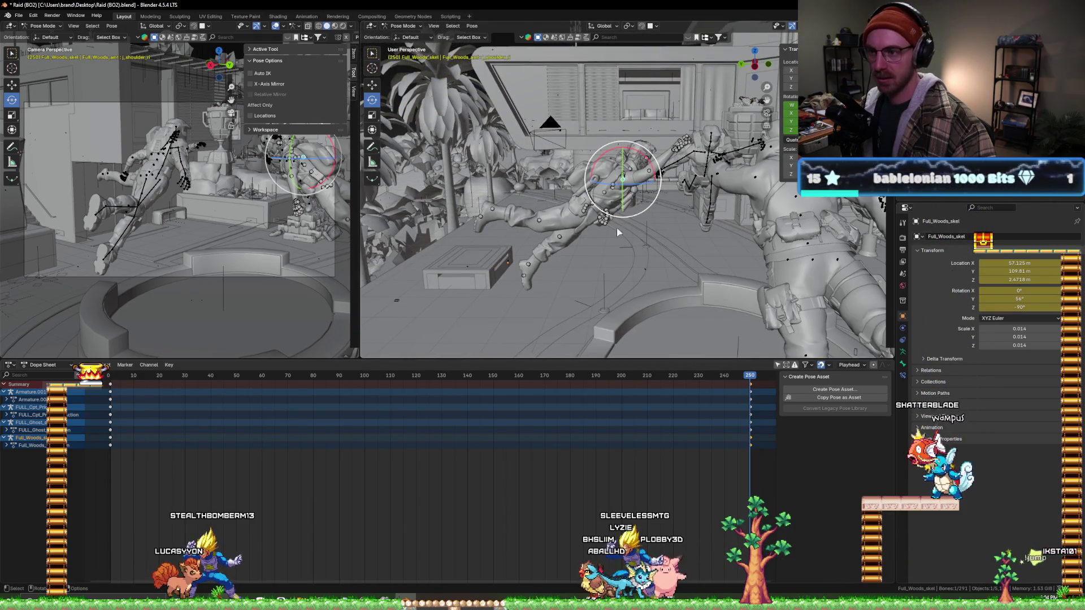
pyautogui.moveTo(154, 381); pyautogui.dragTo(123, 384)
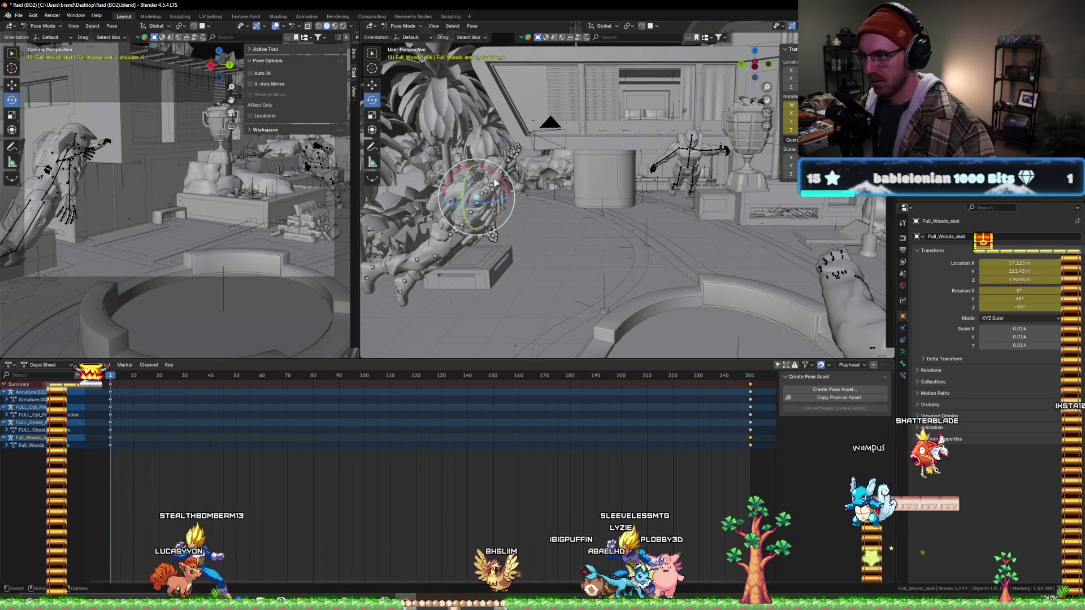
# - Rotate the shoulder, jump to the last frame, then rotate the neck bone and keyframe it
pyautogui.press('r')
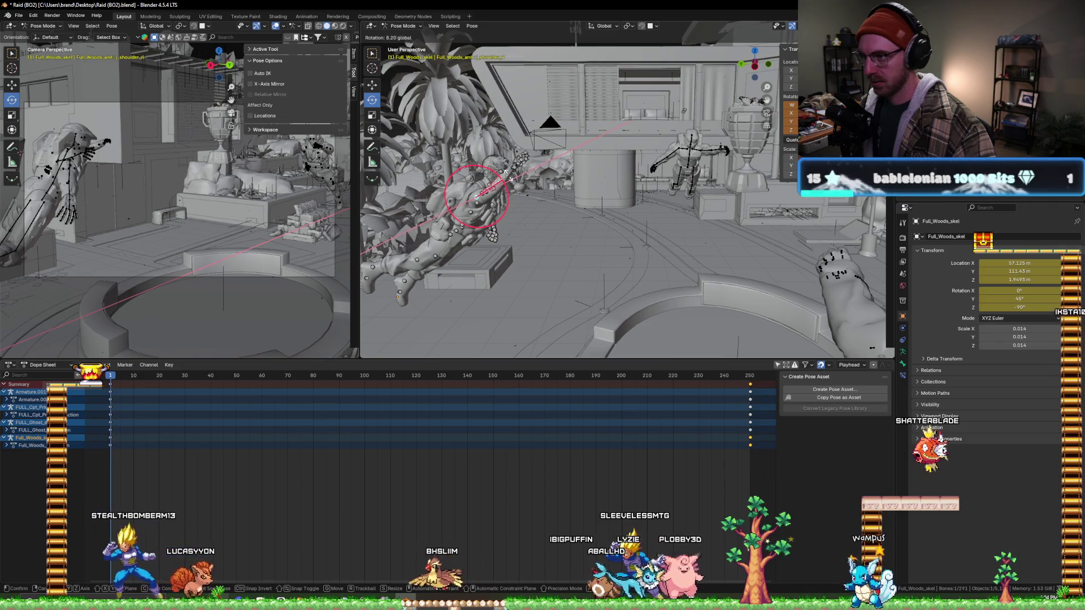
pyautogui.click(518, 160)
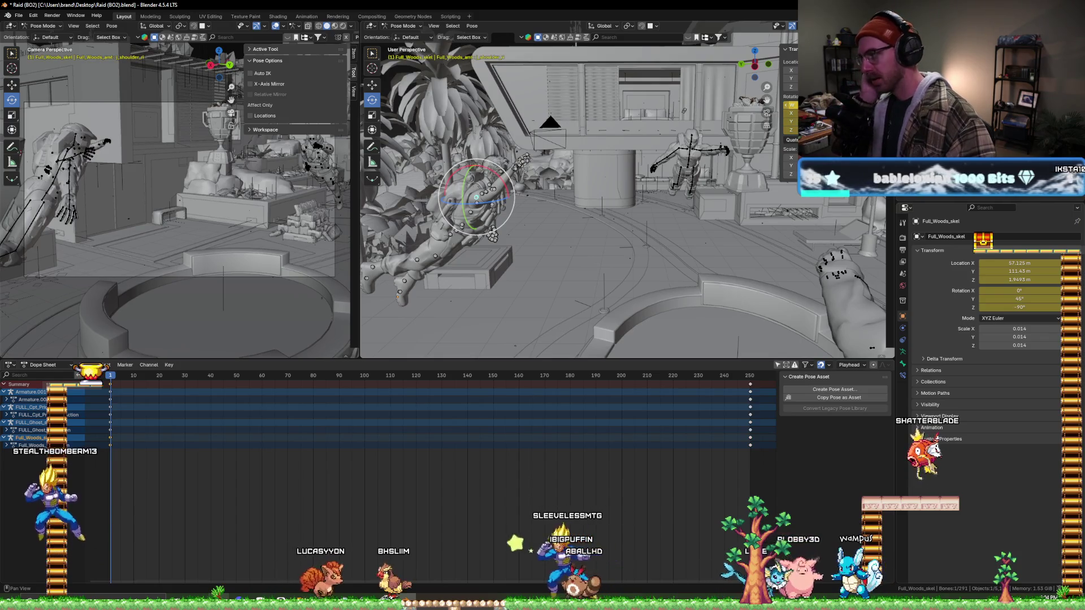
pyautogui.click(748, 376)
pyautogui.click(623, 174)
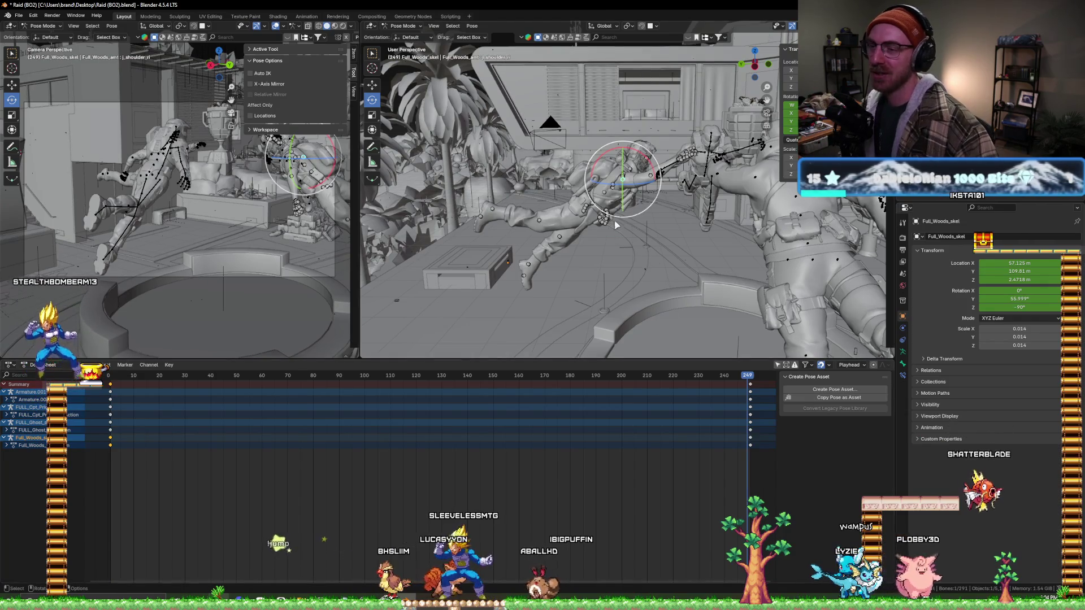
pyautogui.scroll(2, 668, 163)
pyautogui.scroll(2, 668, 163)
pyautogui.moveTo(667, 164); pyautogui.dragTo(693, 137, button='middle')
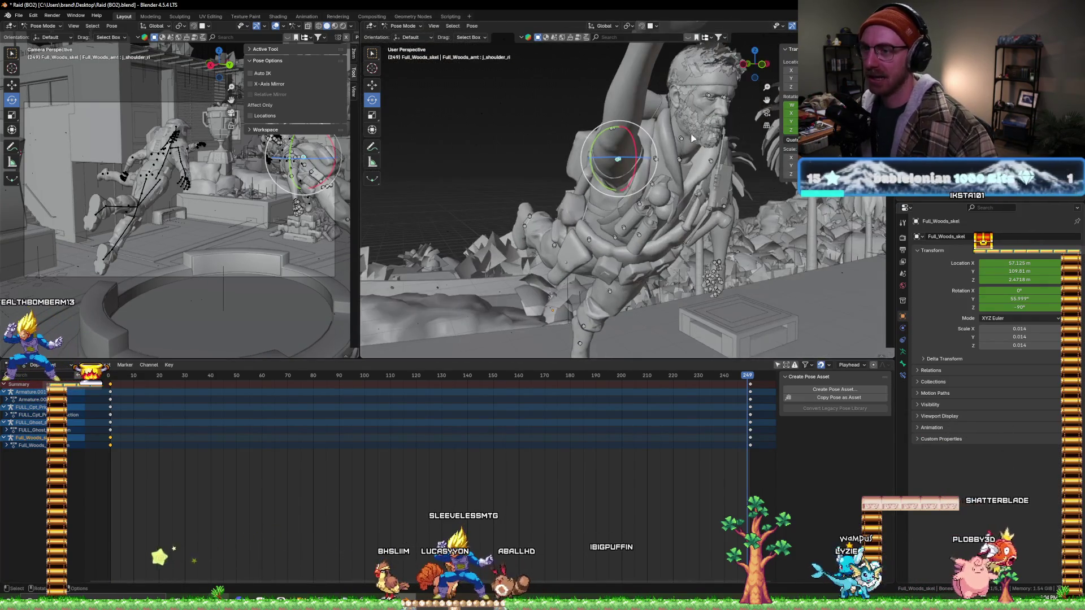
pyautogui.click(687, 141)
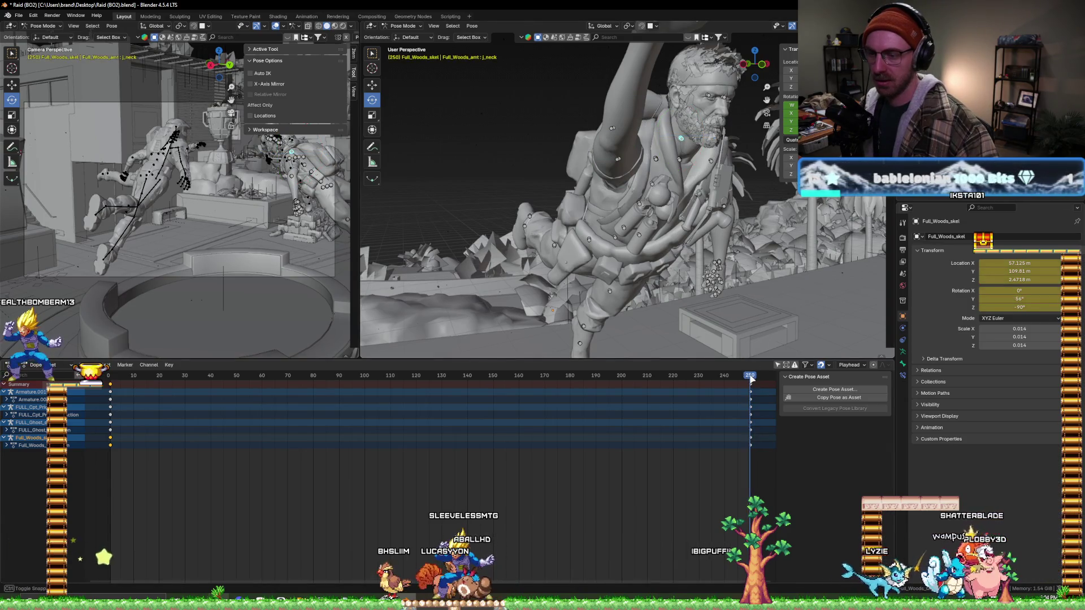
pyautogui.moveTo(699, 122); pyautogui.dragTo(702, 115)
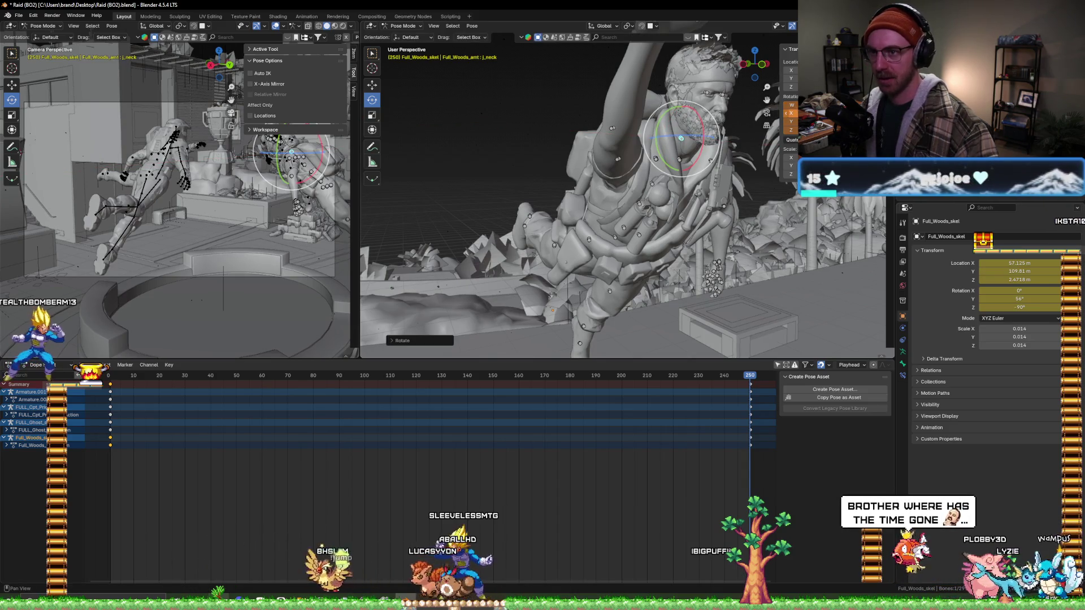
pyautogui.press('i')
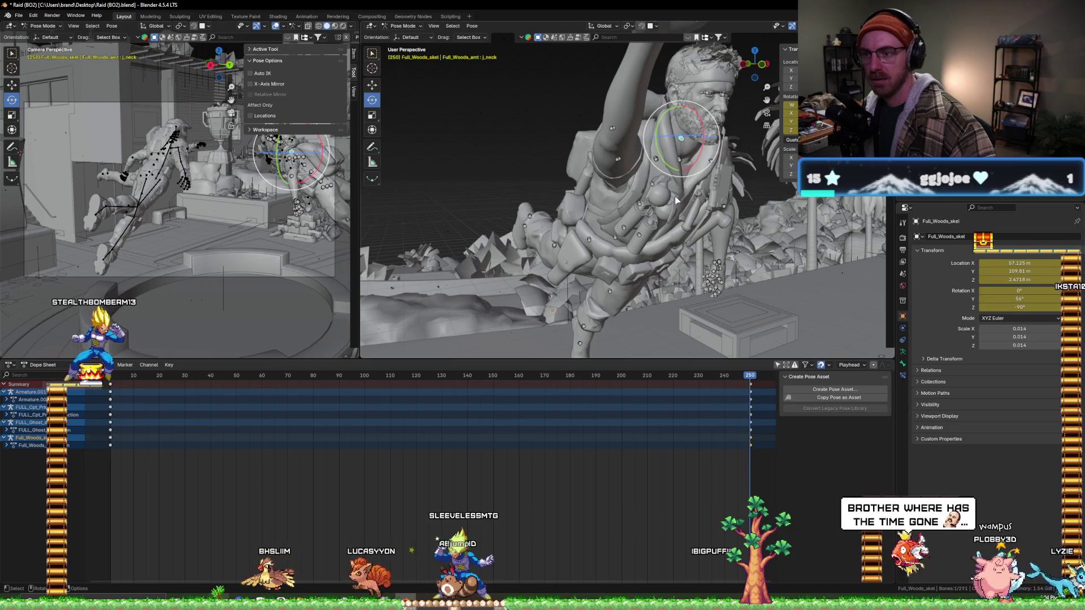
pyautogui.scroll(5, 675, 200)
pyautogui.scroll(-3, 741, 161)
pyautogui.scroll(-2, 741, 161)
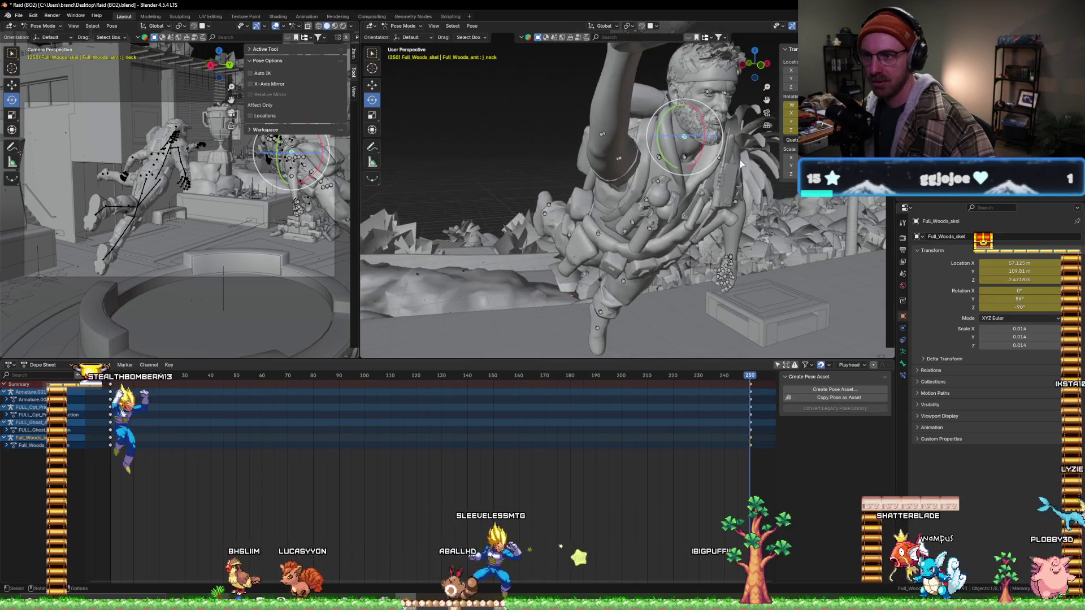
# - Rotate the left shoulder bone, then scrub the animation from the start to about frame 82
pyautogui.click(726, 203)
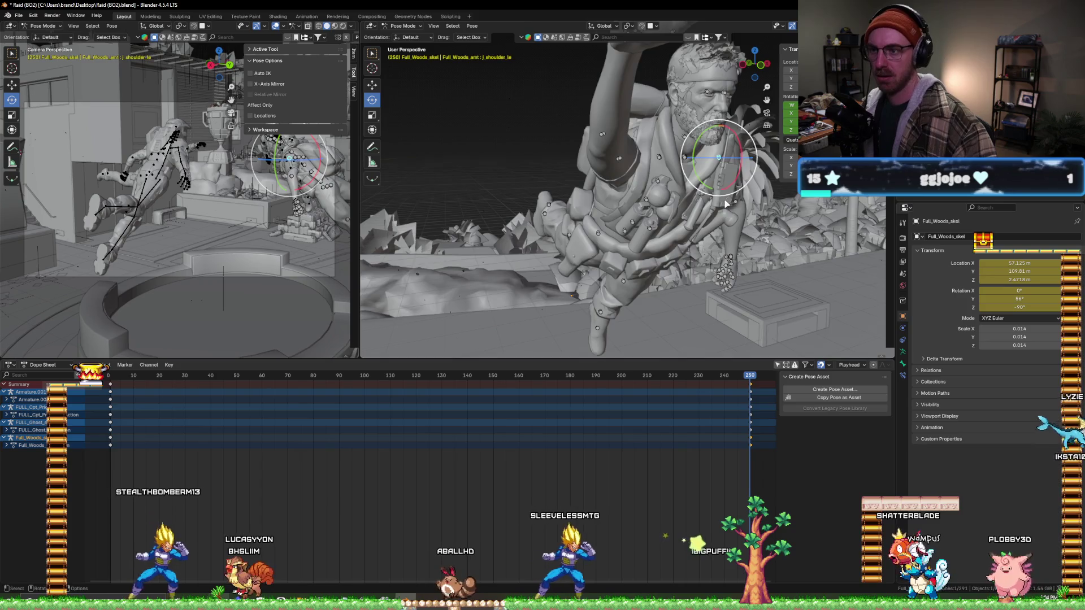
pyautogui.moveTo(726, 204); pyautogui.dragTo(745, 179, button='middle')
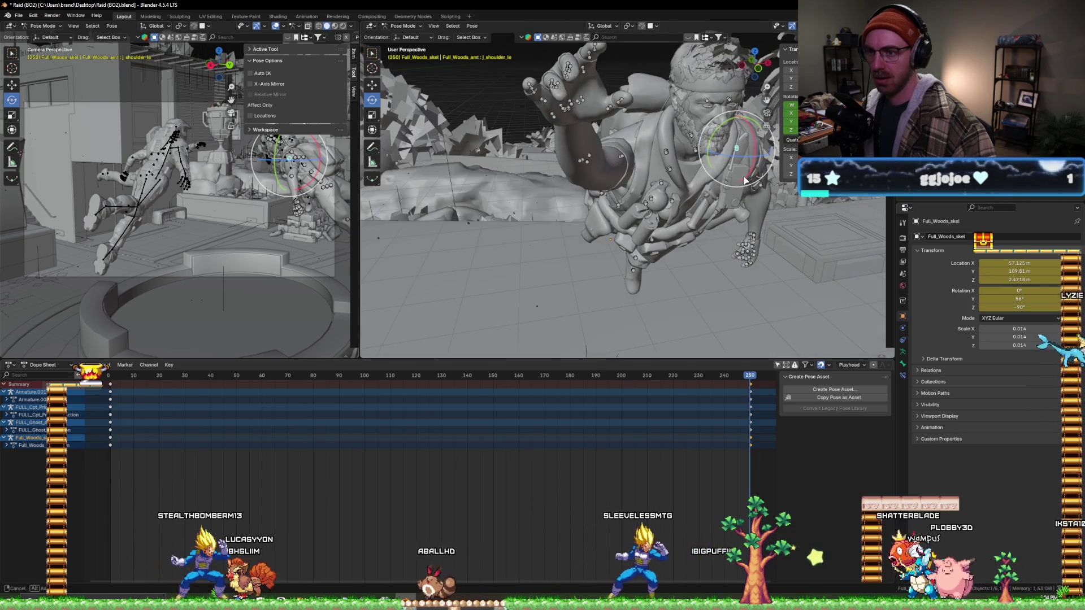
pyautogui.moveTo(755, 144); pyautogui.dragTo(736, 149)
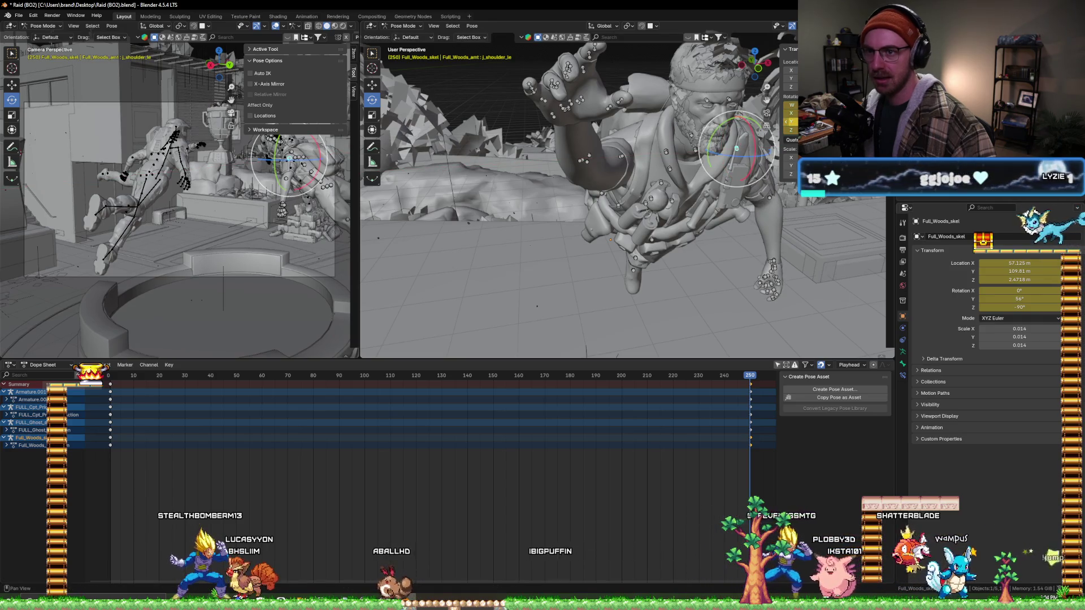
pyautogui.click(119, 378)
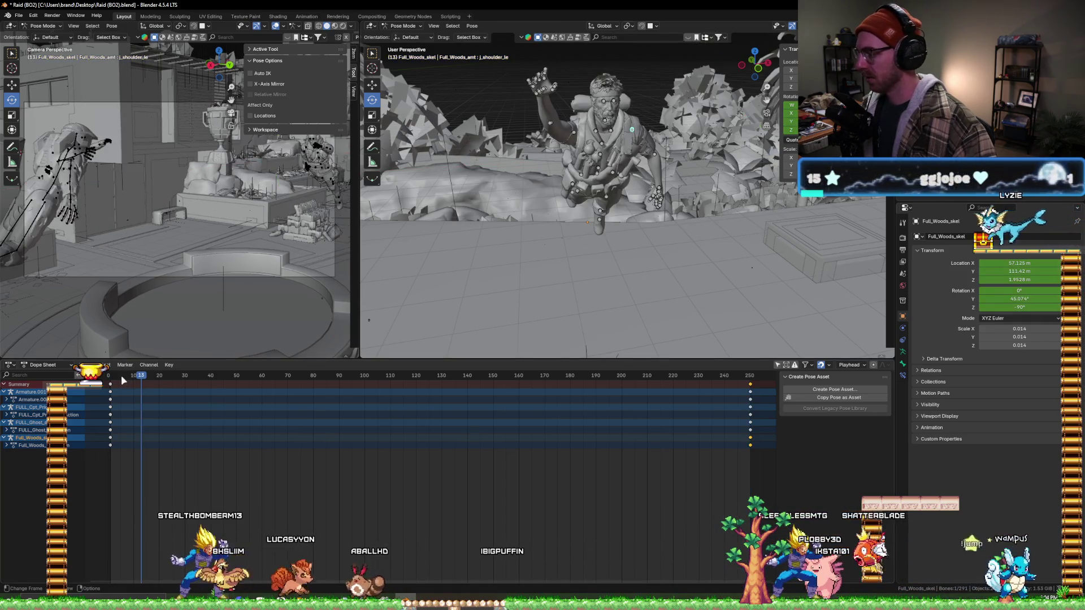
pyautogui.moveTo(165, 374); pyautogui.dragTo(319, 377)
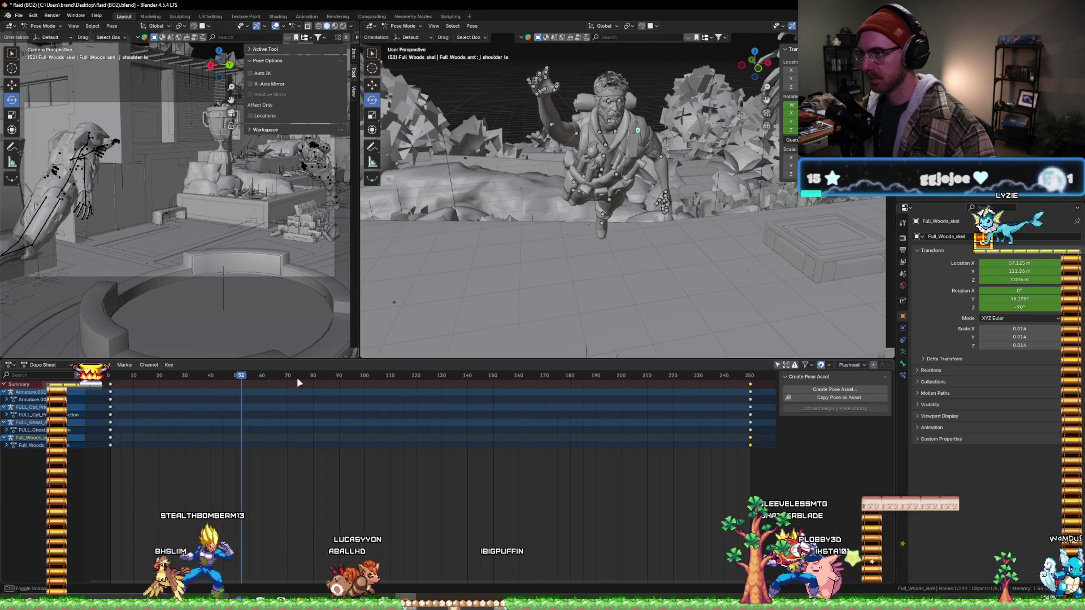
# - Review the arena from above, return to frame 1 and deselect all bones with Alt+A
pyautogui.moveTo(498, 256); pyautogui.dragTo(545, 242, button='middle')
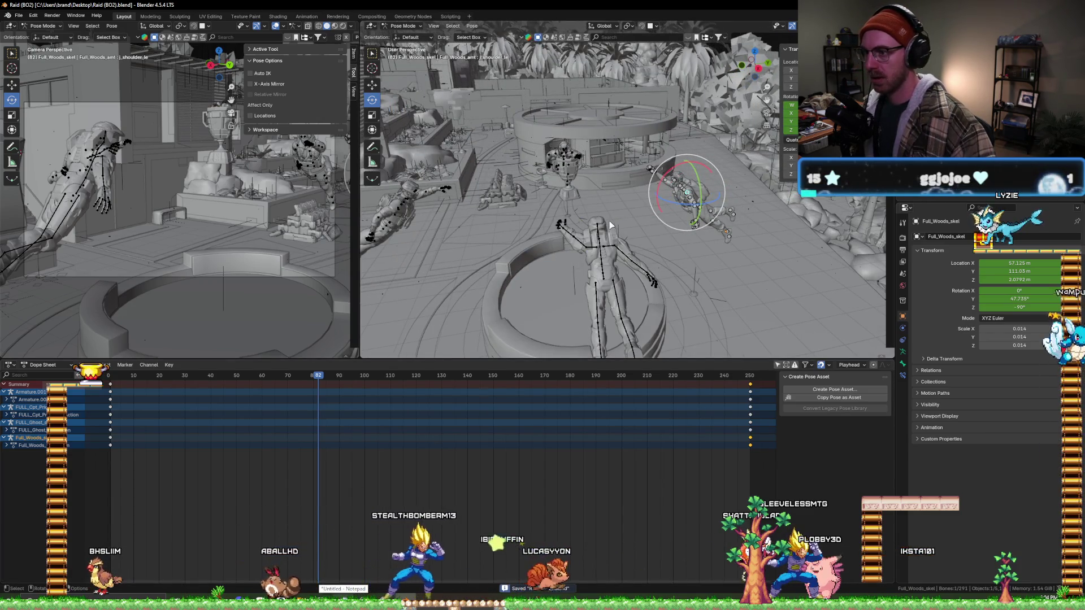
pyautogui.moveTo(609, 226)
pyautogui.mouseDown(button='middle')
pyautogui.moveTo(726, 286)
pyautogui.moveTo(526, 223)
pyautogui.mouseUp(button='middle')
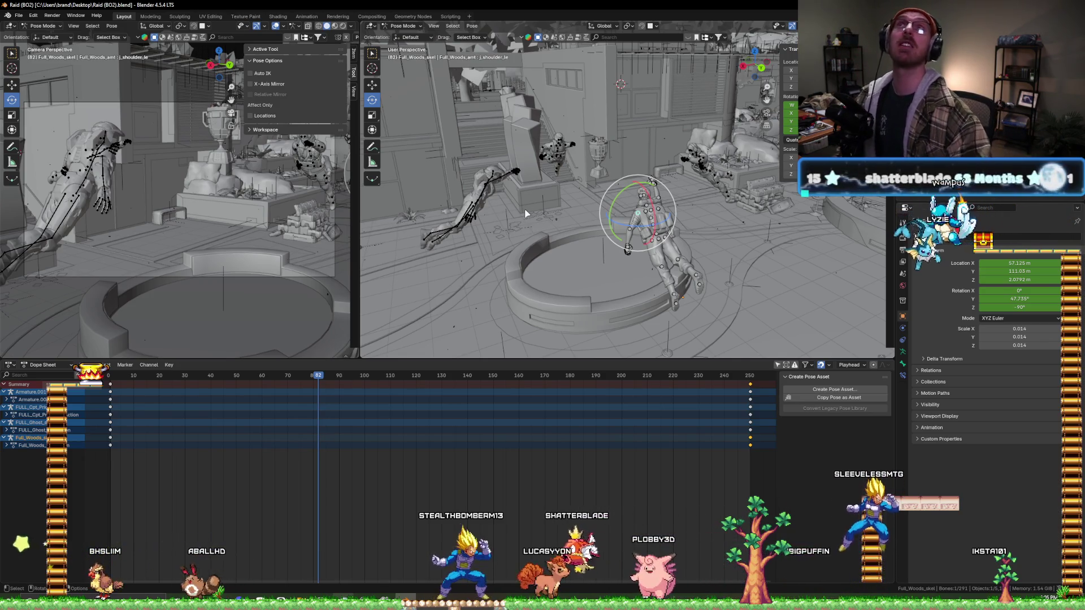
pyautogui.moveTo(123, 375); pyautogui.dragTo(110, 376)
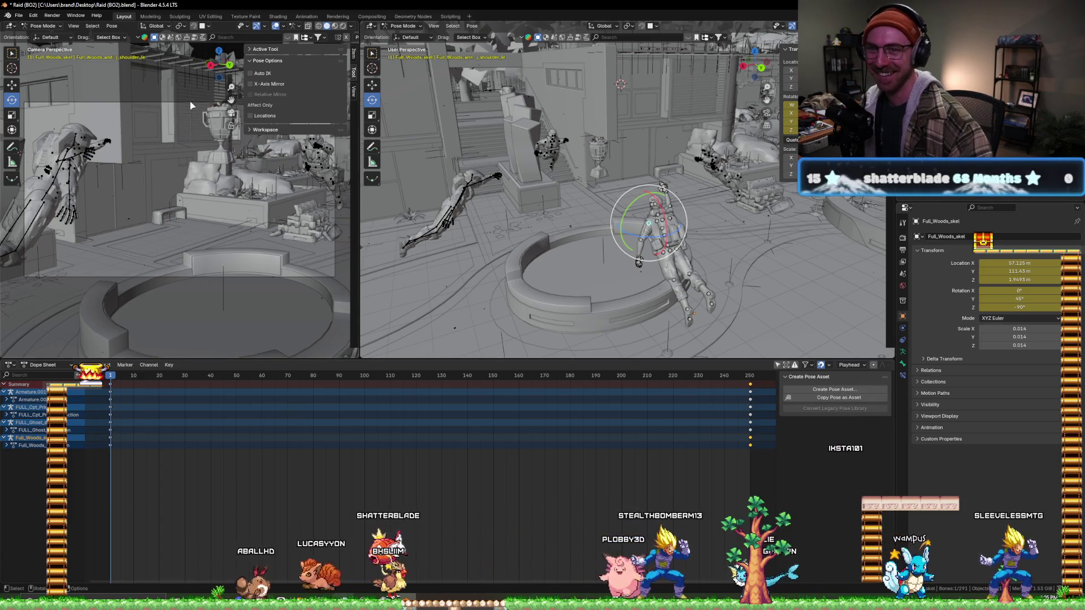
pyautogui.hotkey('alt', 'a')
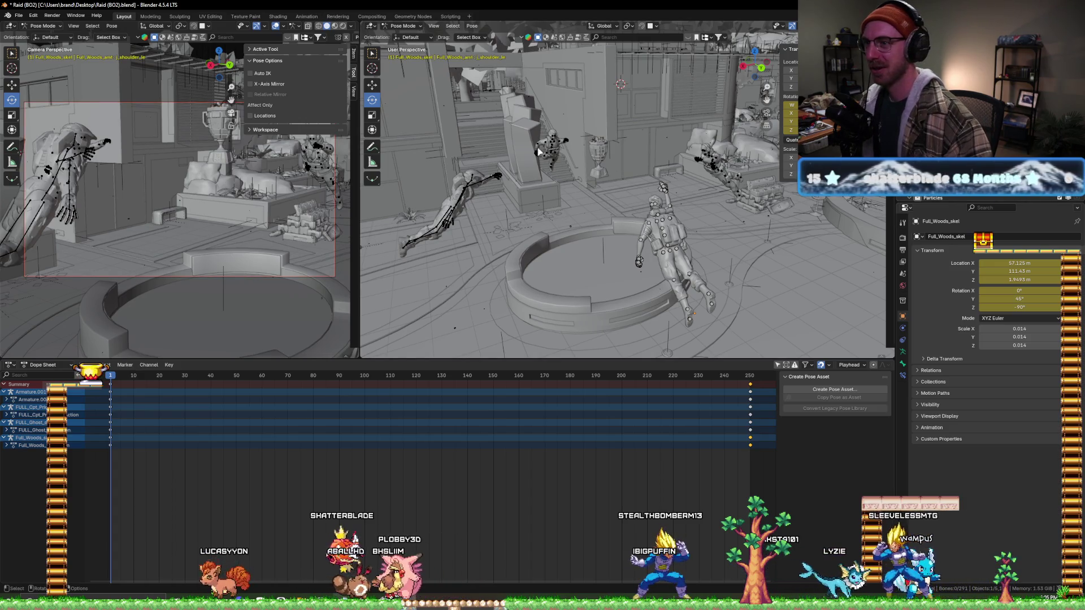
pyautogui.moveTo(537, 151); pyautogui.dragTo(566, 294, button='middle')
pyautogui.scroll(-3, 567, 294)
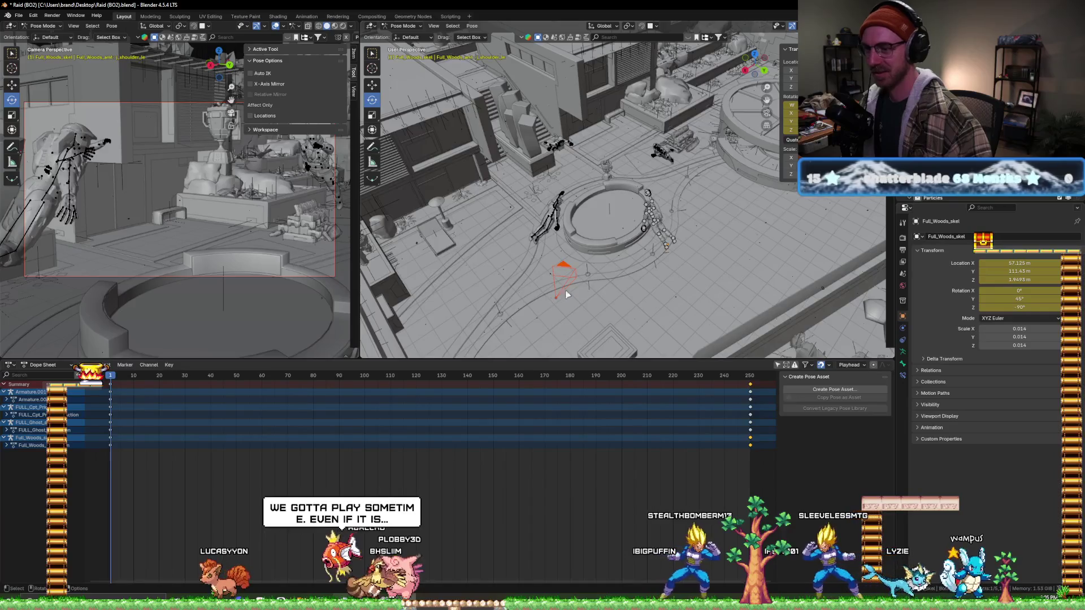
pyautogui.click(402, 25)
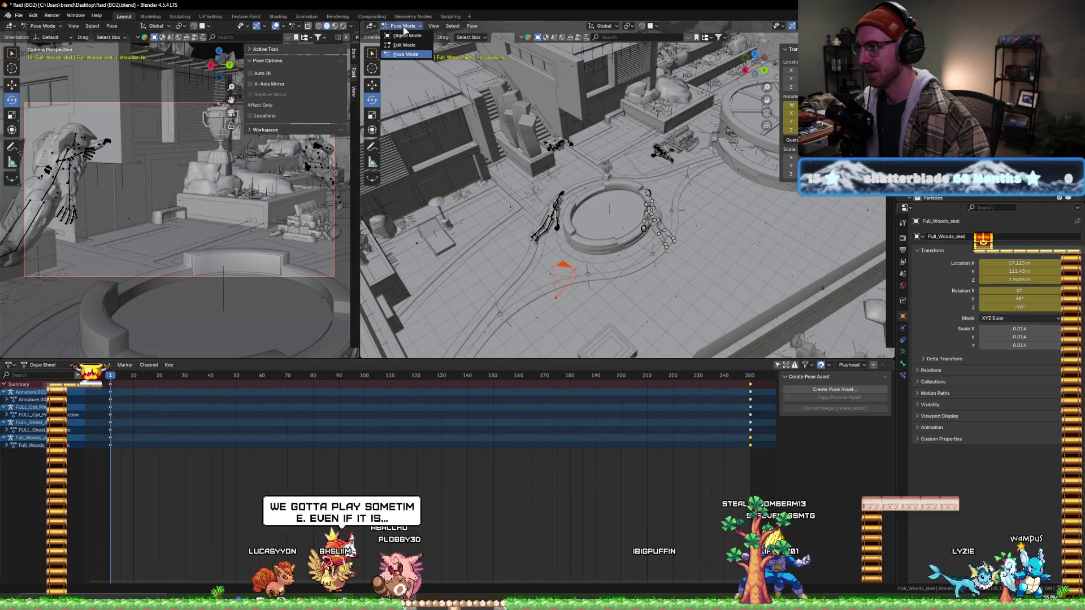
# - Switch to Object Mode, save the blend file, and select the scene camera
pyautogui.click(406, 34)
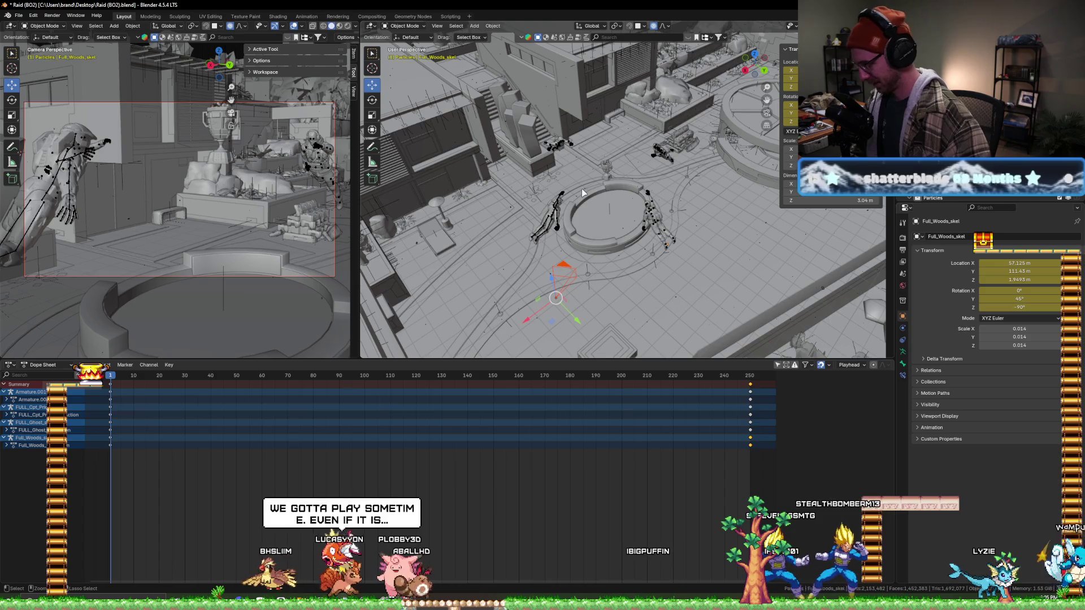
pyautogui.hotkey('ctrl', 's')
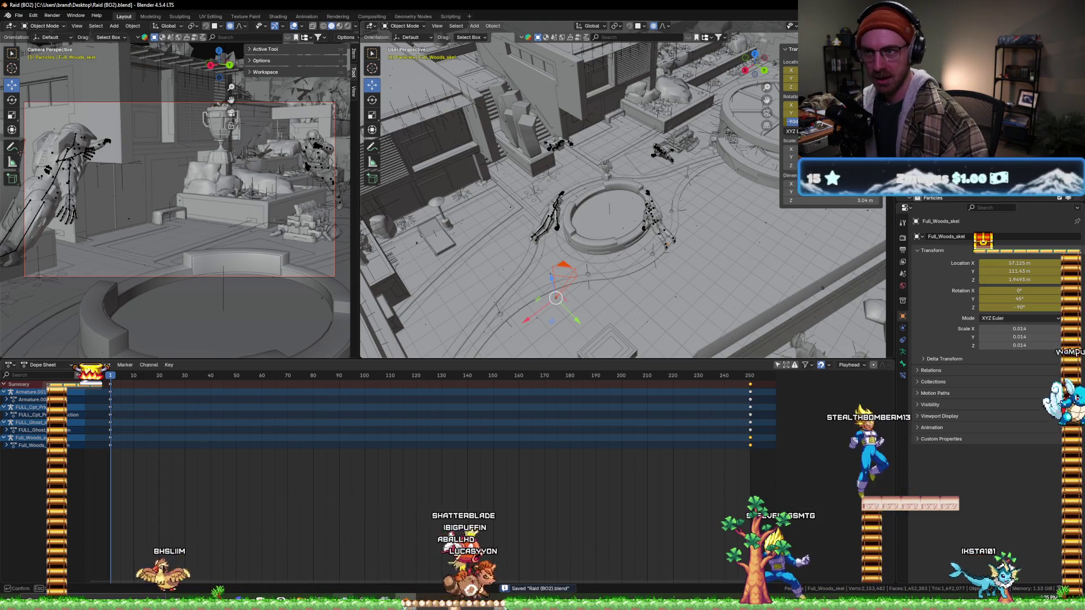
pyautogui.press('Tab')
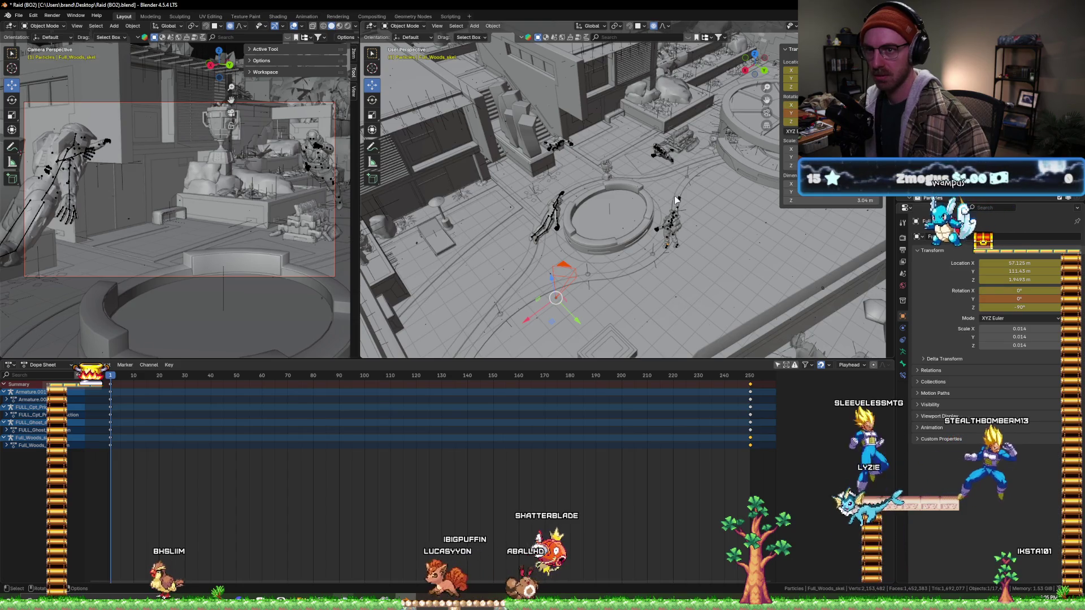
pyautogui.moveTo(733, 242)
pyautogui.mouseDown(button='middle')
pyautogui.moveTo(741, 258)
pyautogui.moveTo(714, 242)
pyautogui.mouseUp(button='middle')
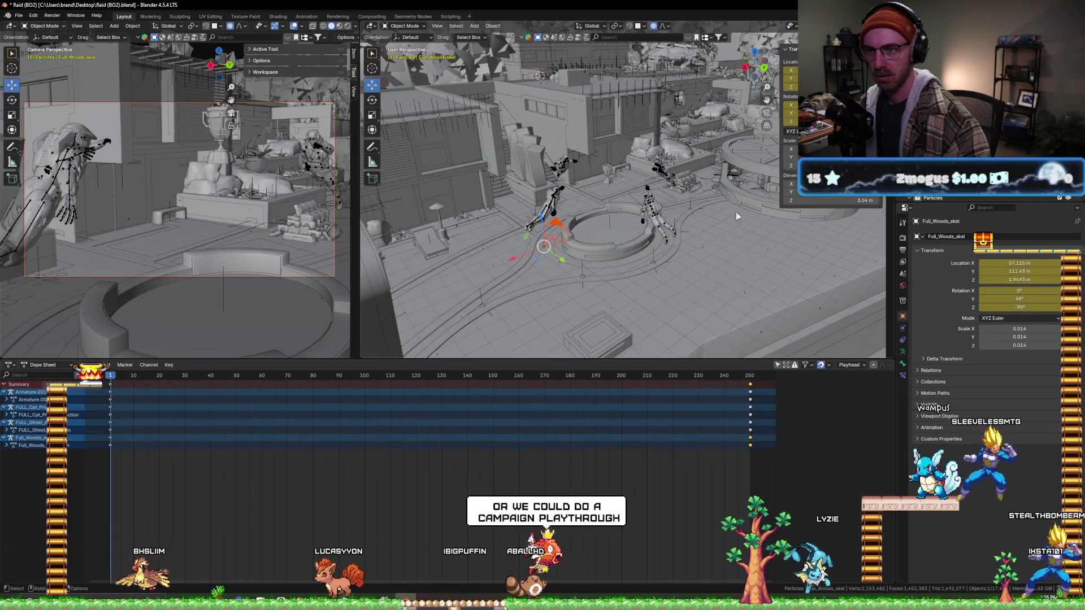
pyautogui.click(932, 102)
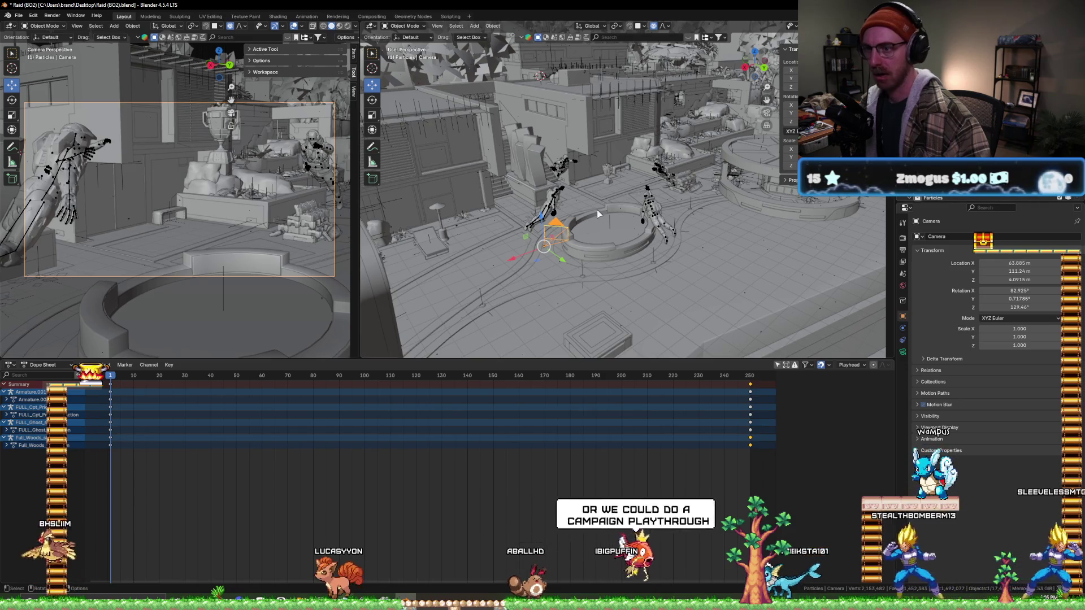
# - Orbit to look straight down on the fountain plaza
pyautogui.moveTo(597, 210)
pyautogui.mouseDown(button='middle')
pyautogui.moveTo(573, 216)
pyautogui.moveTo(441, 348)
pyautogui.mouseUp(button='middle')
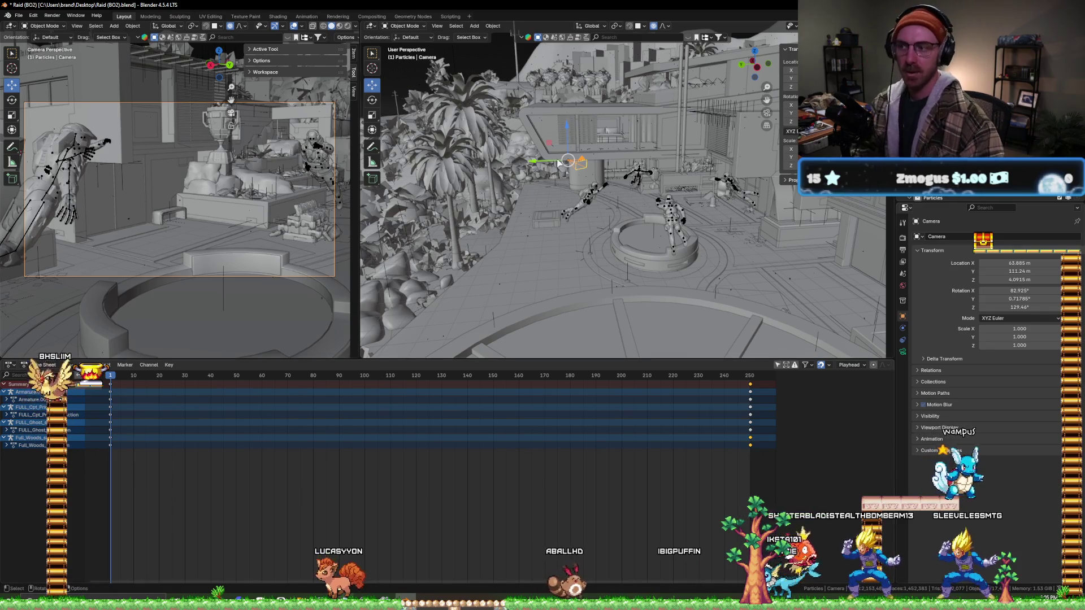
pyautogui.moveTo(593, 169); pyautogui.dragTo(627, 226, button='middle')
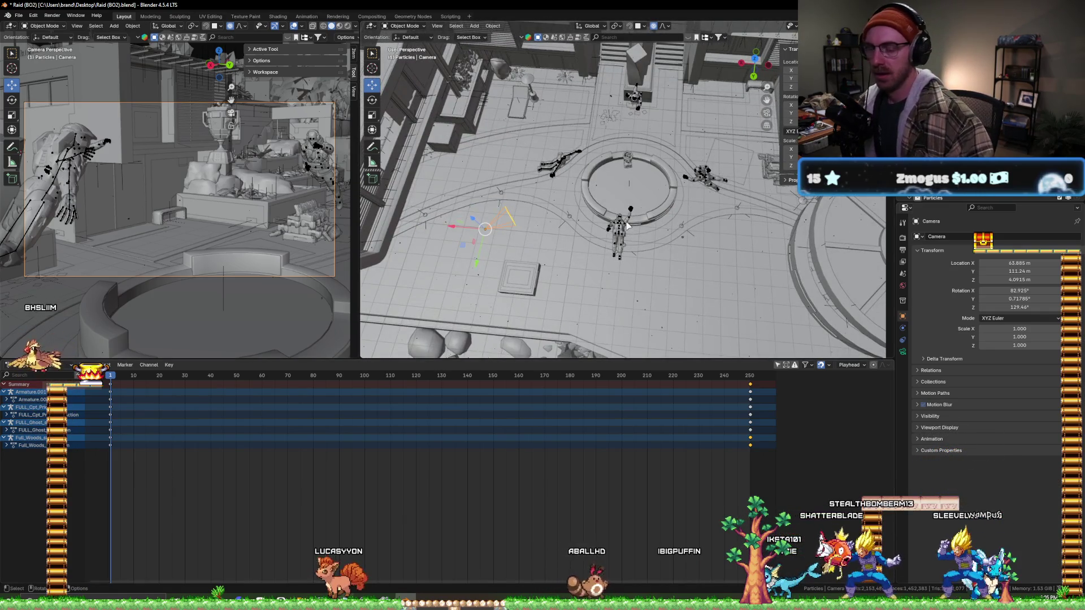
pyautogui.moveTo(526, 195); pyautogui.dragTo(545, 201, button='middle')
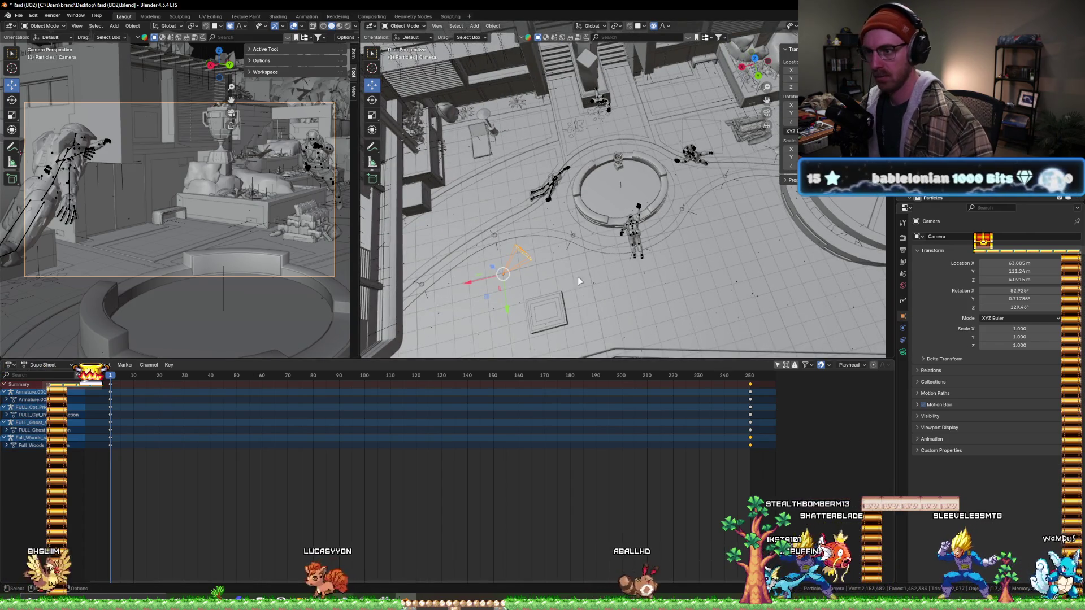
pyautogui.moveTo(579, 281)
pyautogui.mouseDown(button='middle')
pyautogui.moveTo(604, 206)
pyautogui.moveTo(566, 191)
pyautogui.mouseUp(button='middle')
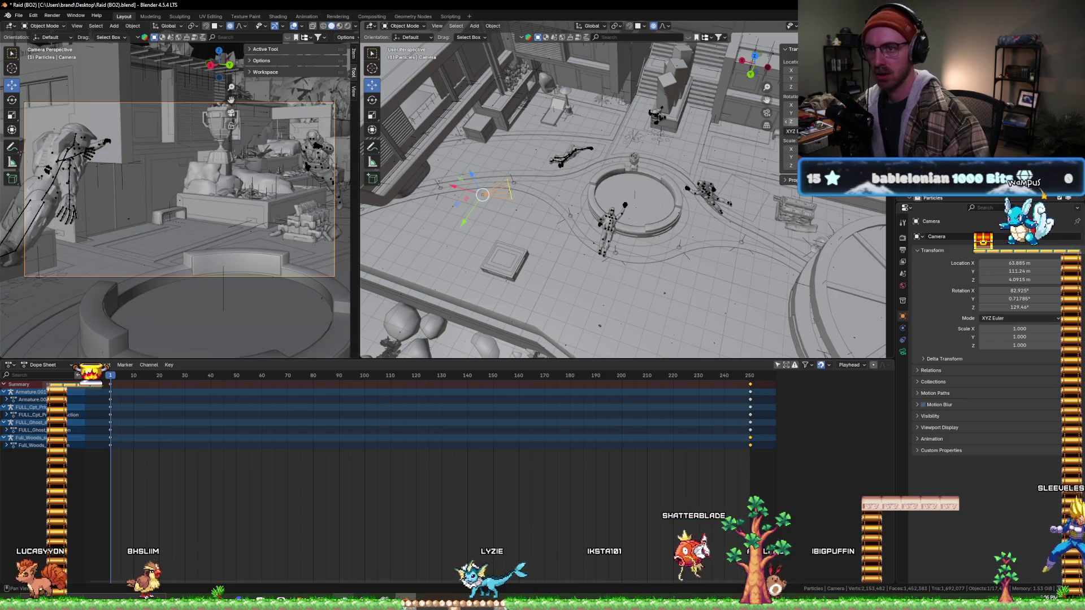
# - Reset the camera's Y and Z rotation to 0 degrees in the Transform panel
pyautogui.press('BackSpace')
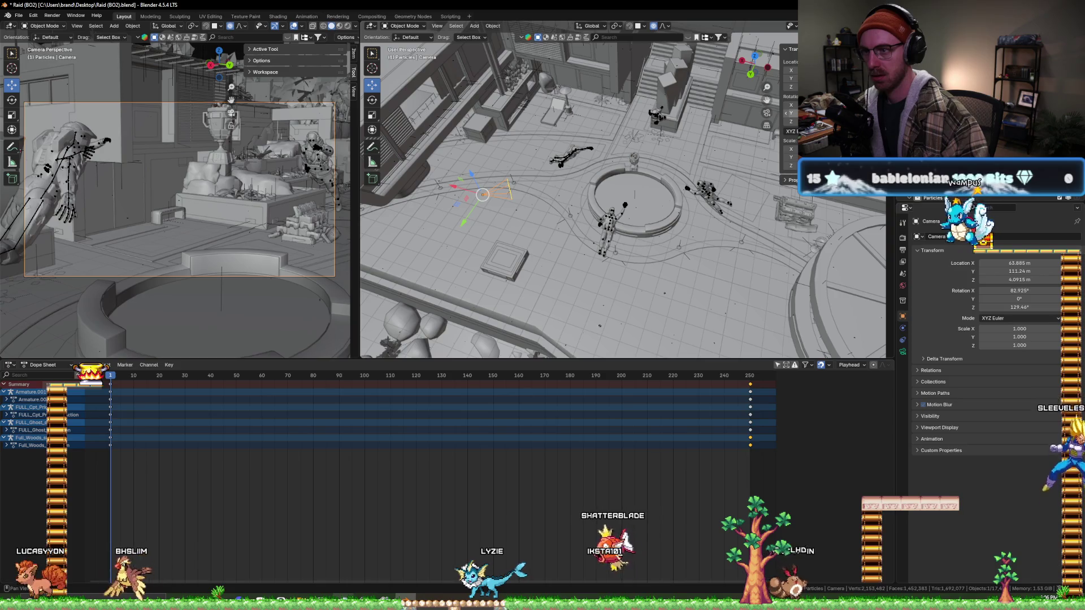
pyautogui.write('90')
pyautogui.press('Return')
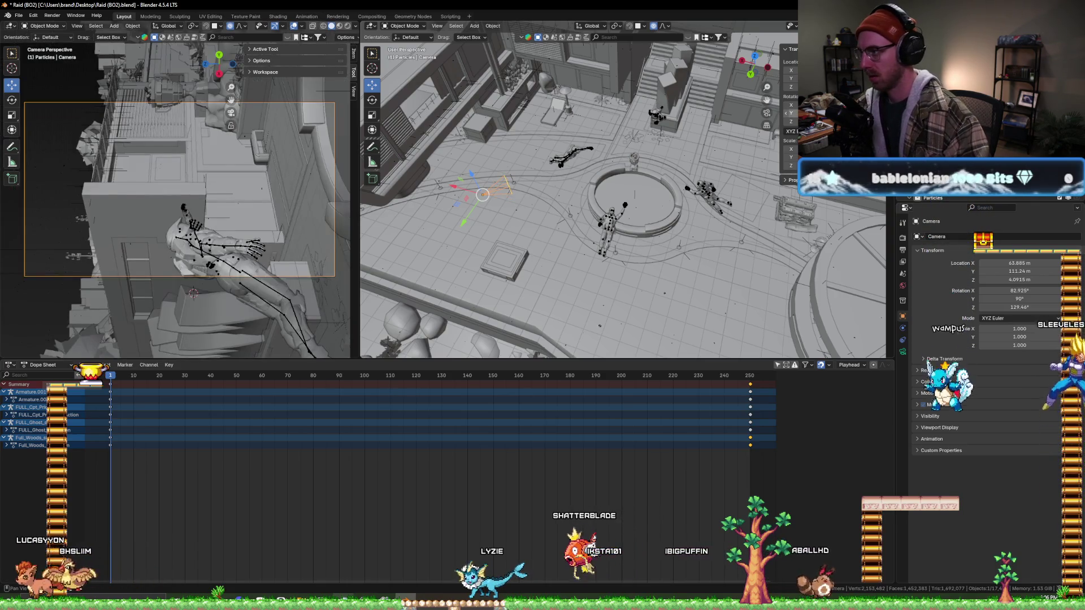
pyautogui.hotkey('ctrl', 'z')
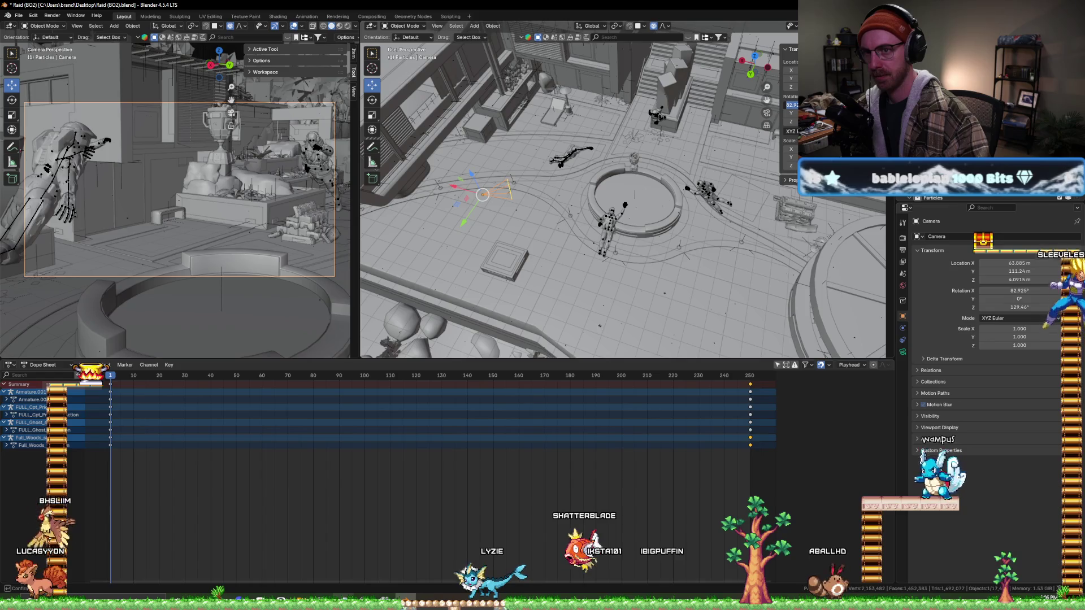
pyautogui.hotkey('ctrl', 'z')
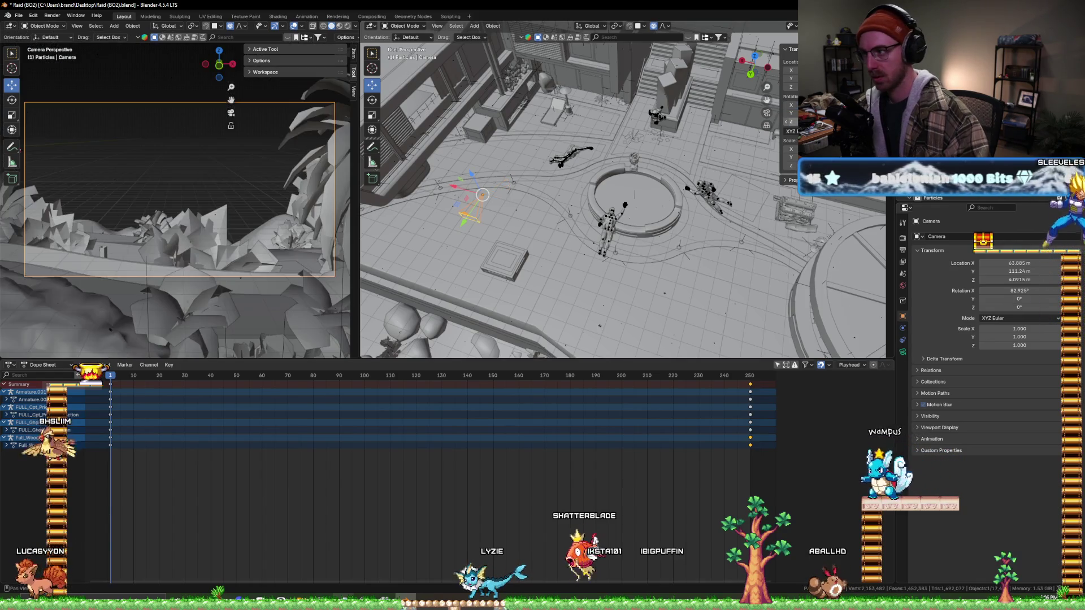
pyautogui.moveTo(521, 212); pyautogui.dragTo(540, 196, button='middle')
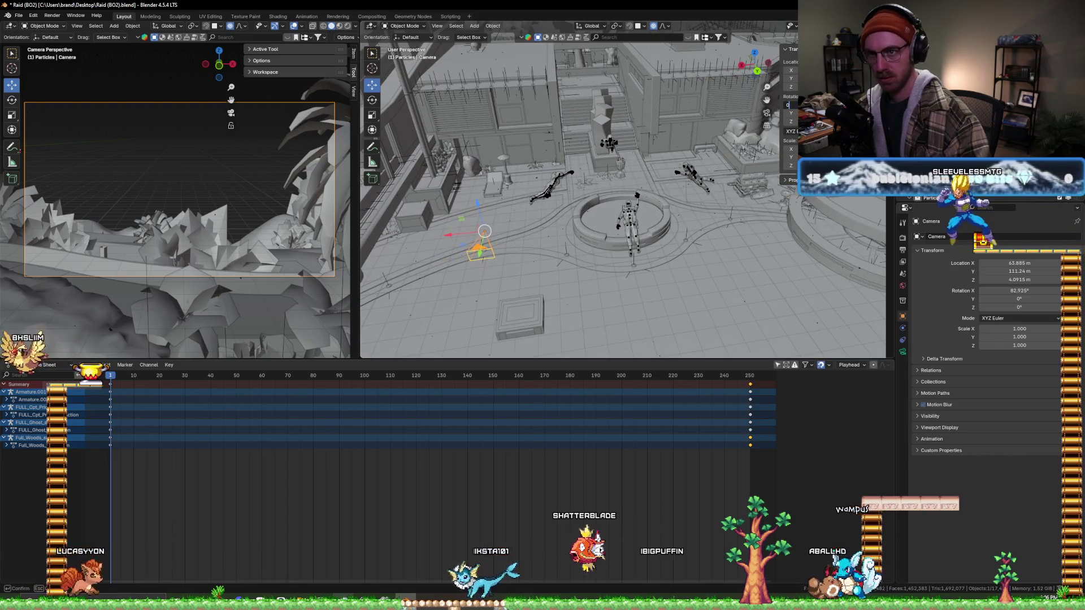
pyautogui.press('Return')
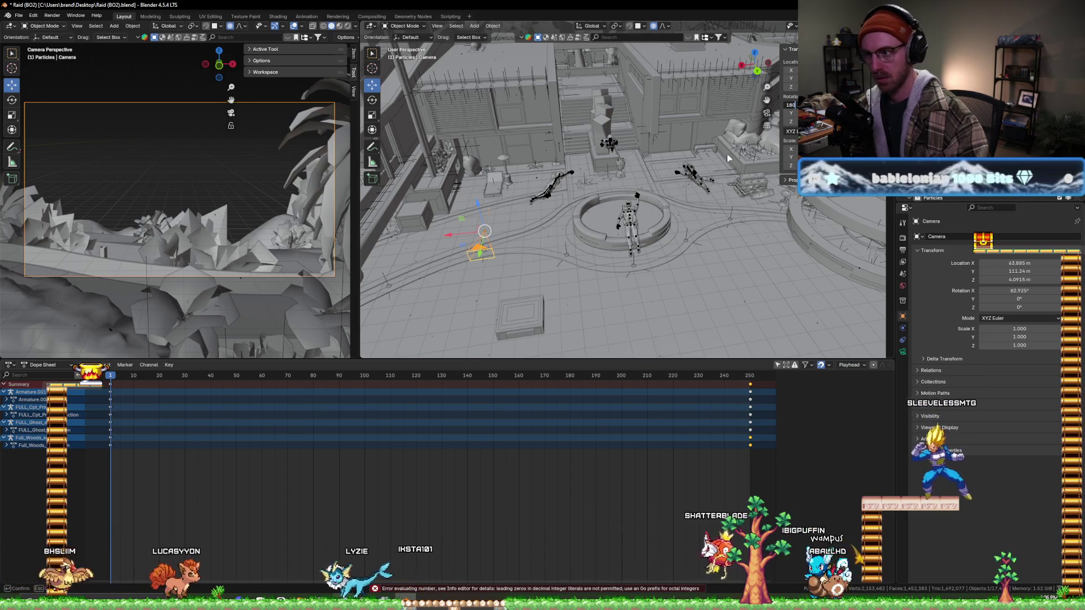
# - Zero the camera's rotation with Alt+R to face straight down, shift it along X and raise it along Z
pyautogui.hotkey('ctrl', 'z')
pyautogui.moveTo(510, 261)
pyautogui.mouseDown(button='middle')
pyautogui.moveTo(549, 246)
pyautogui.moveTo(556, 284)
pyautogui.mouseUp(button='middle')
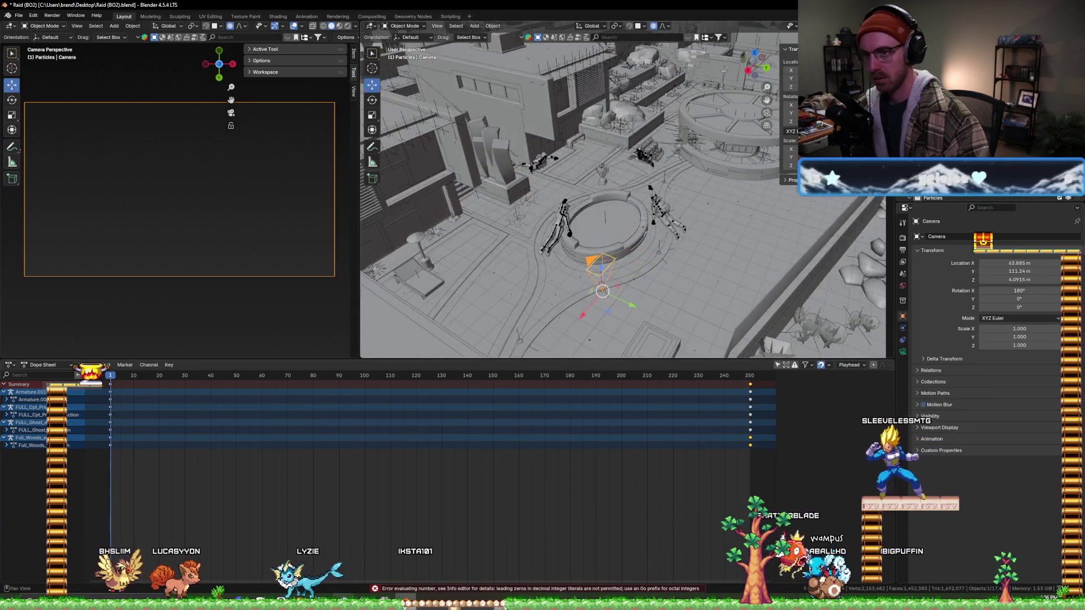
pyautogui.hotkey('alt', 'r')
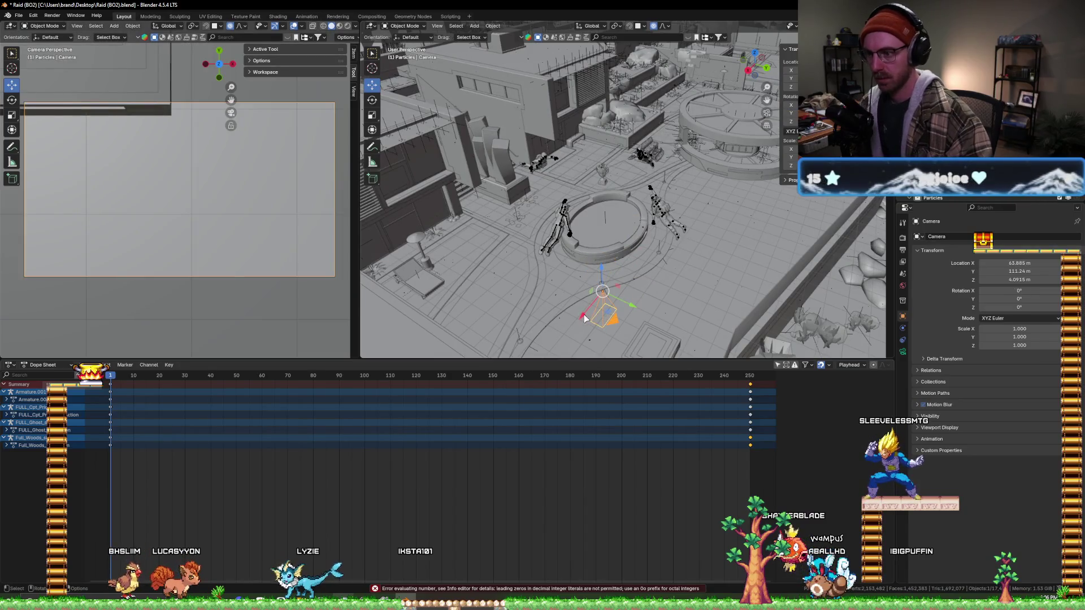
pyautogui.press('g')
pyautogui.press('x')
pyautogui.click(692, 243)
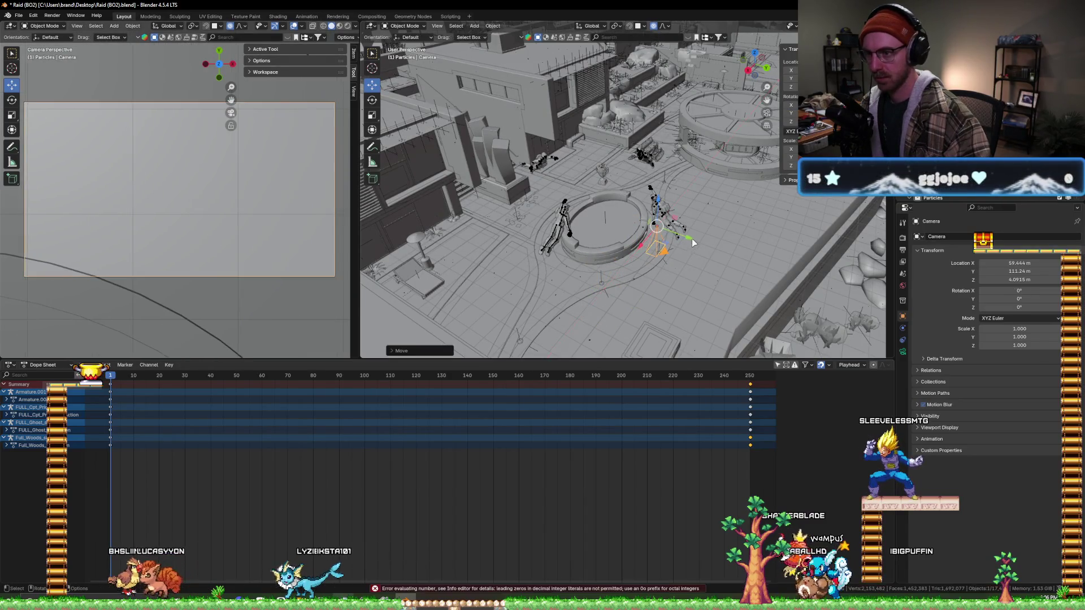
pyautogui.press('g')
pyautogui.press('y')
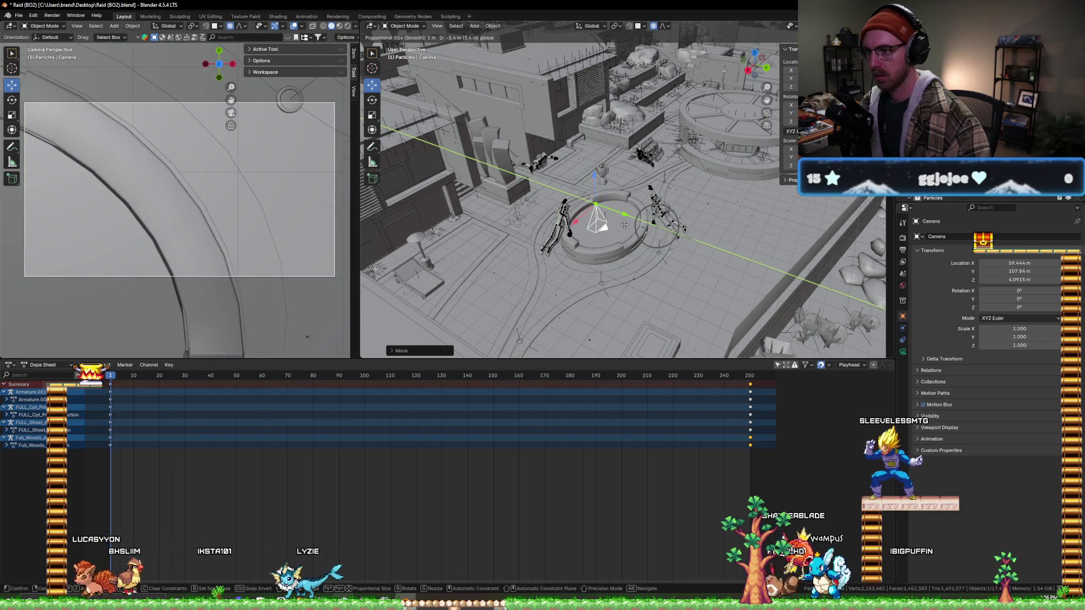
pyautogui.press('z')
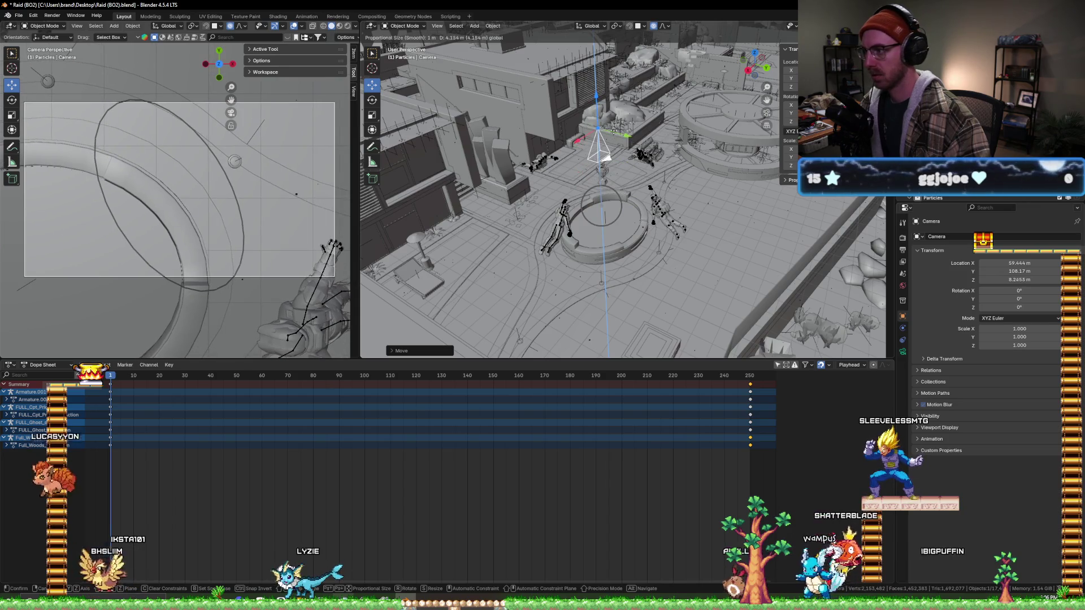
pyautogui.click(619, 157)
# - Move the camera along X and Y toward the central ring
pyautogui.moveTo(618, 157); pyautogui.dragTo(593, 189, button='middle')
pyautogui.press('g')
pyautogui.press('x')
pyautogui.click(592, 190)
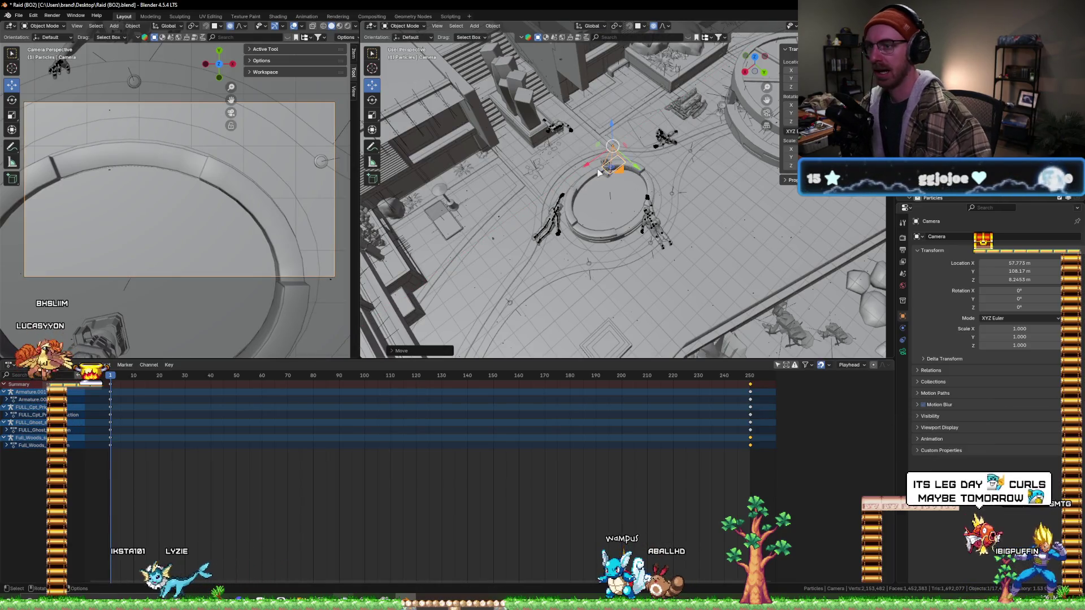
pyautogui.moveTo(661, 182); pyautogui.dragTo(631, 191, button='middle')
pyautogui.press('g')
pyautogui.press('y')
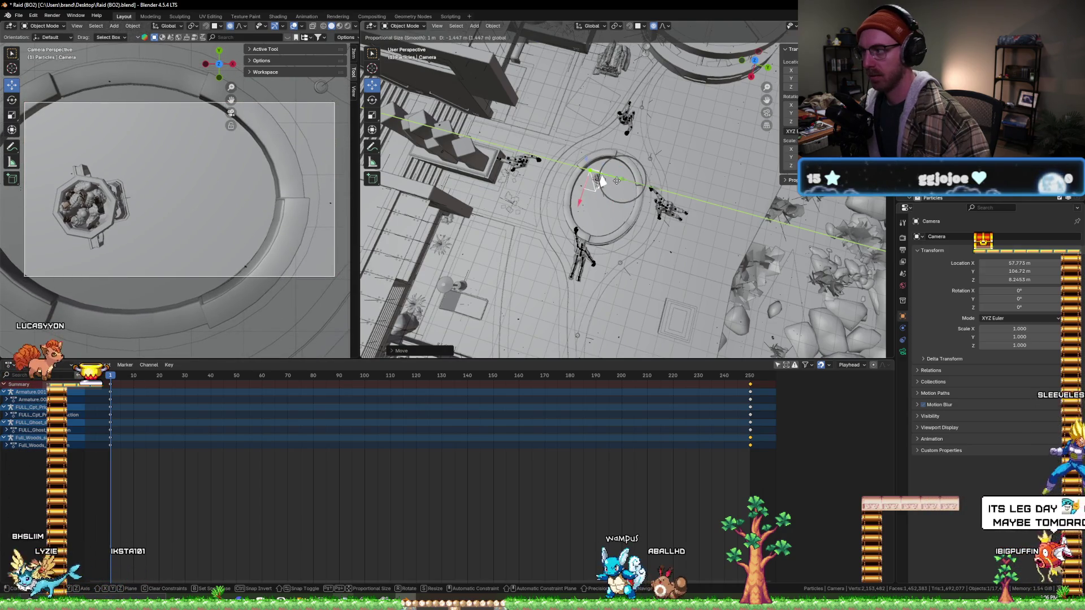
pyautogui.click(599, 181)
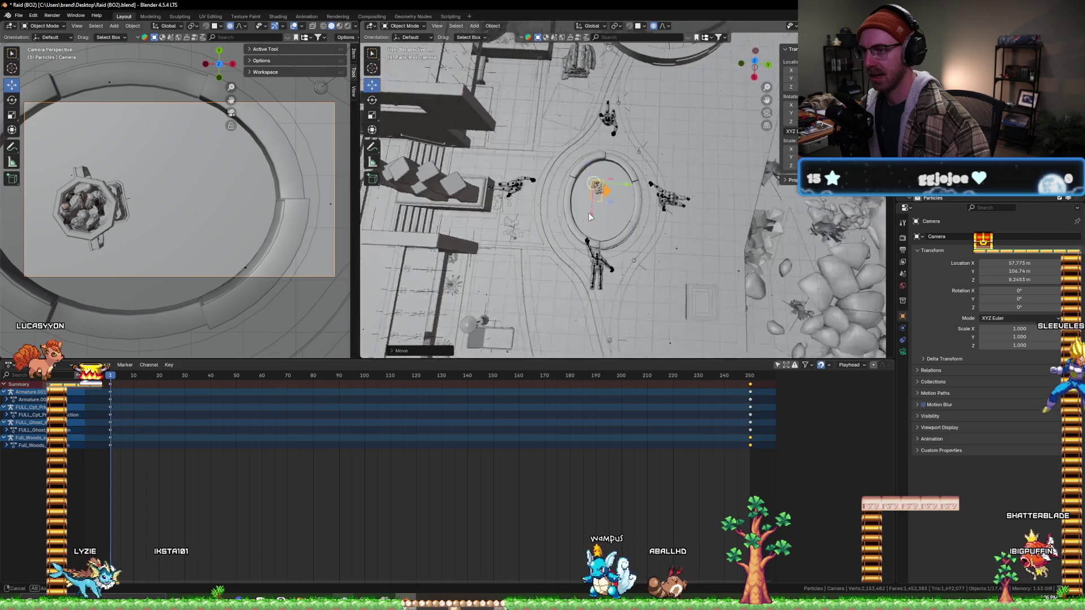
# - Fine-tune the camera's X and Y position to about X 57.09, Y 106.67 m over the fountain
pyautogui.moveTo(600, 180); pyautogui.dragTo(643, 225, button='middle')
pyautogui.press('g')
pyautogui.press('x')
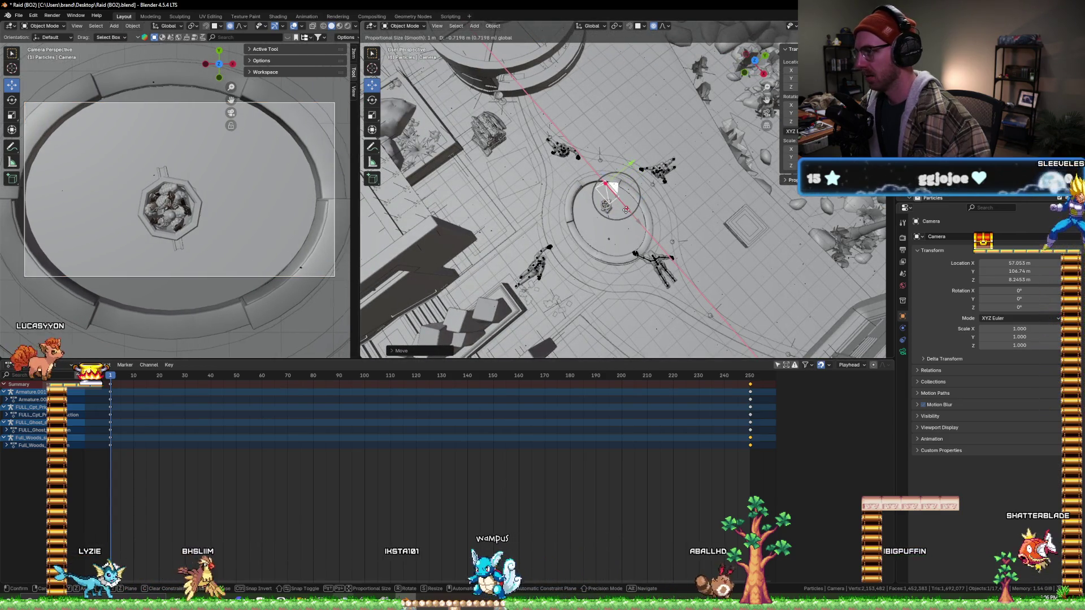
pyautogui.click(626, 211)
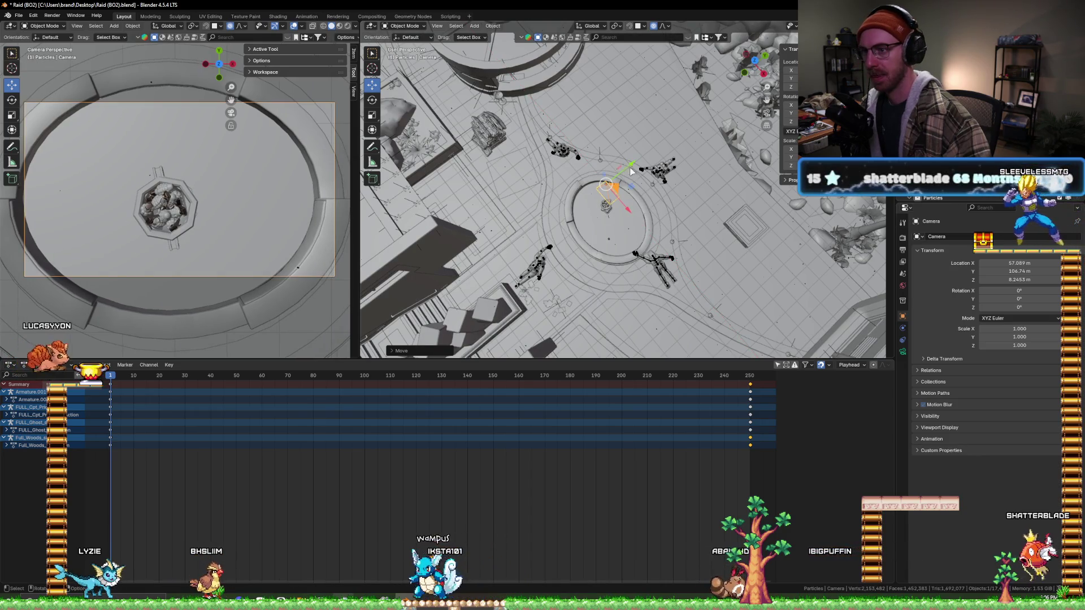
pyautogui.press('g')
pyautogui.press('y')
pyautogui.click(626, 212)
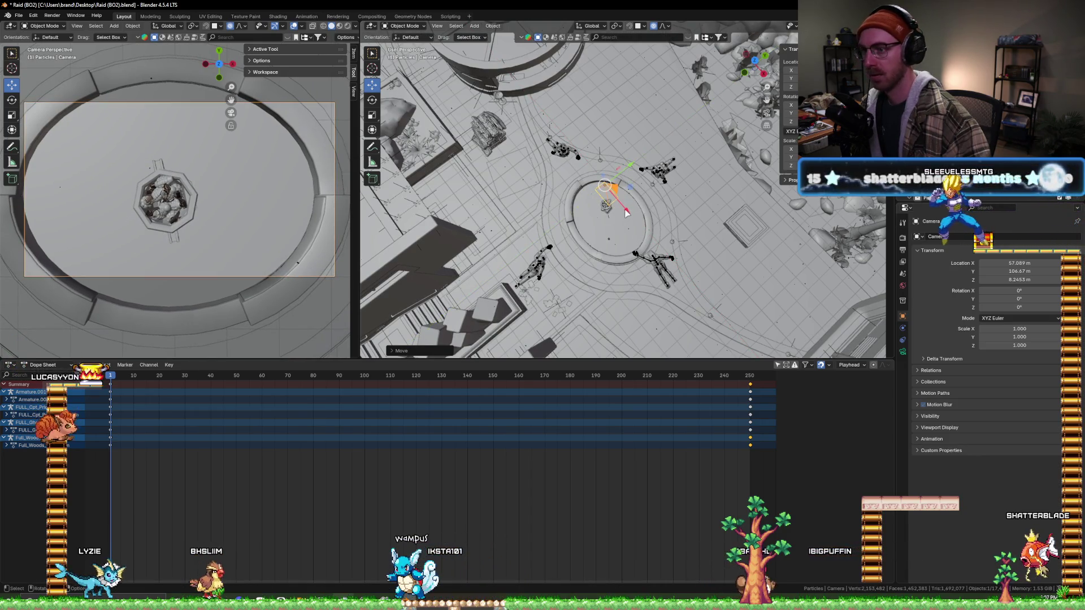
# - In Camera data properties, toggle safe areas off again and expand Viewport Display for the thirds guides
pyautogui.click(903, 351)
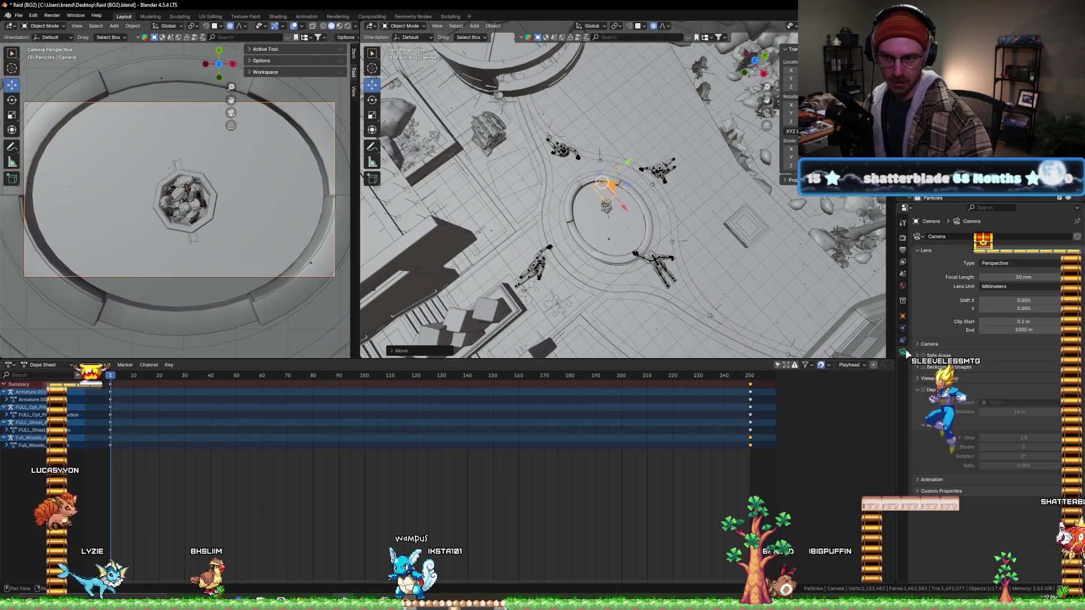
pyautogui.click(920, 356)
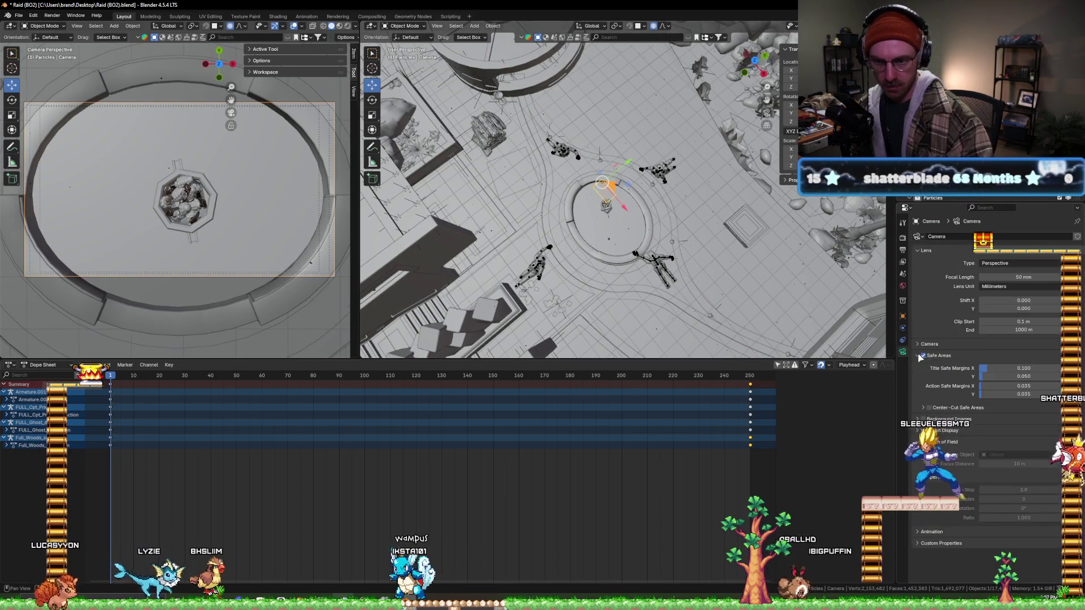
pyautogui.click(923, 356)
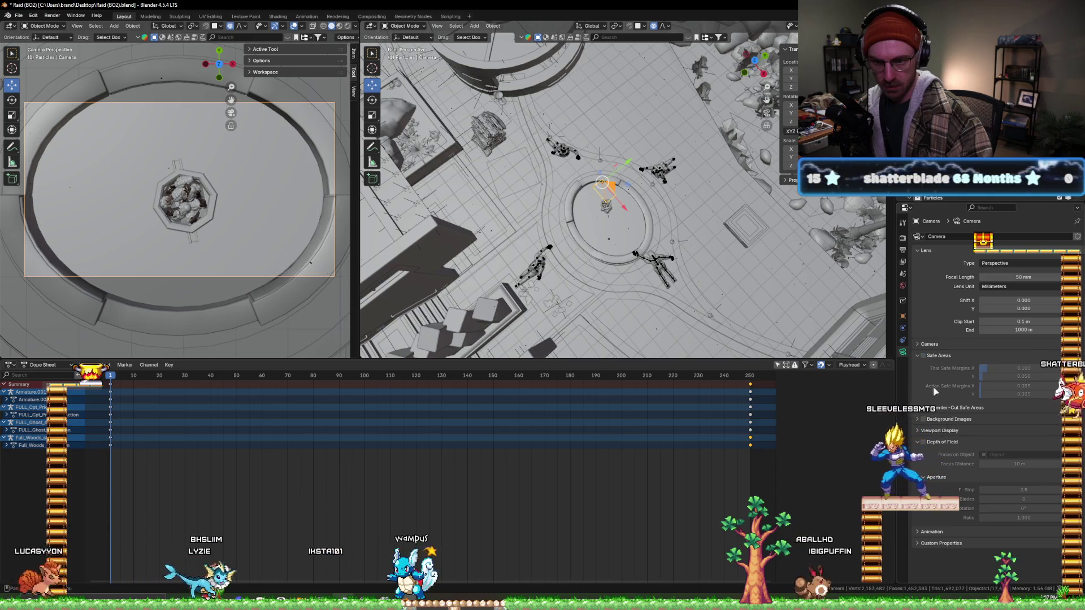
pyautogui.click(924, 431)
pyautogui.scroll(-2, 920, 435)
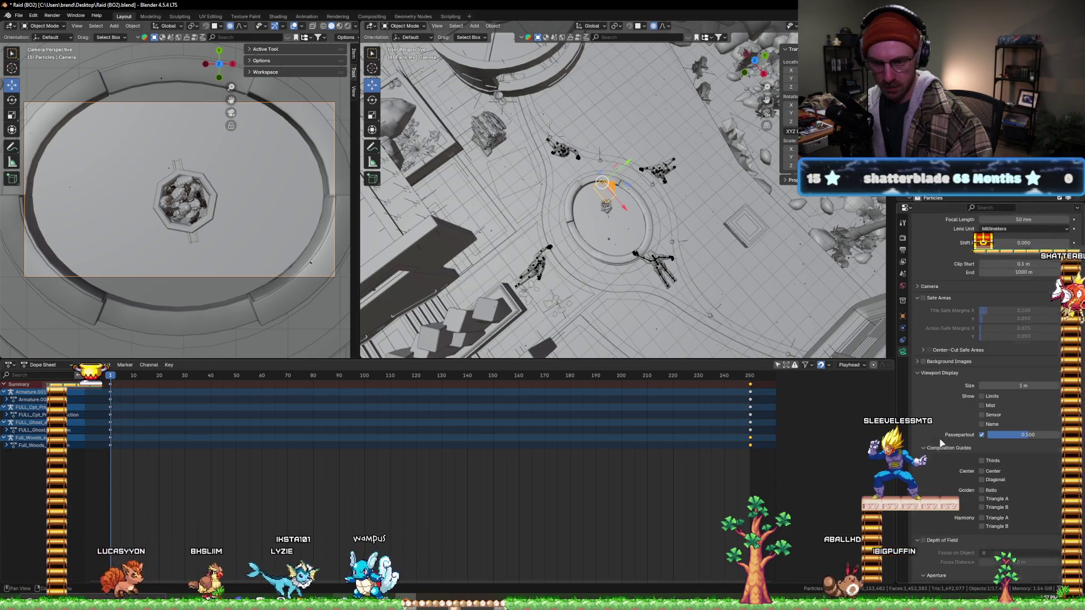
pyautogui.scroll(-2, 983, 430)
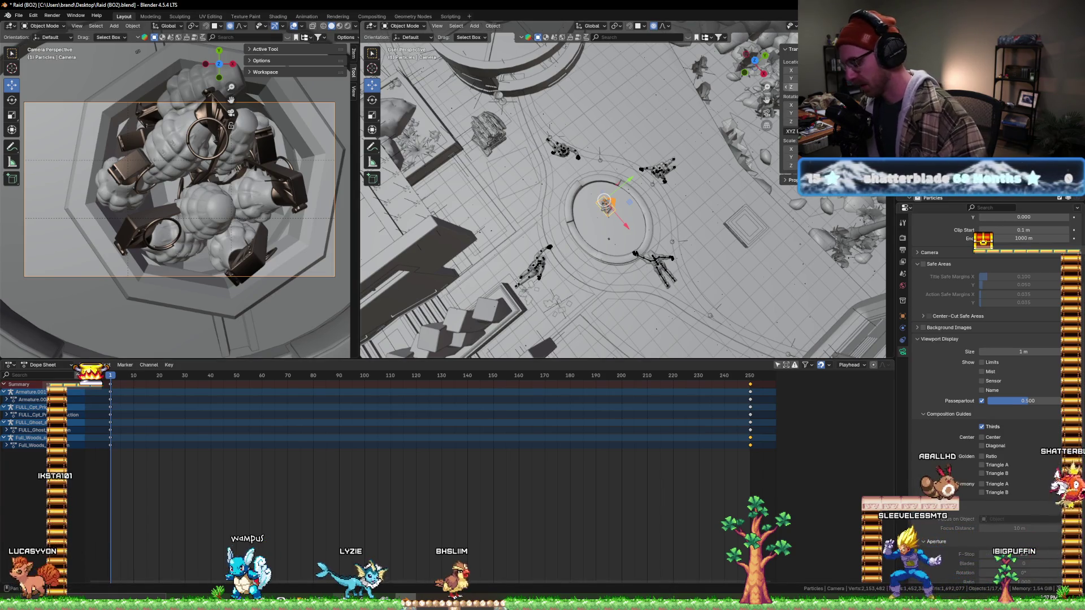
# - Keyframe the camera's location and scrub the animation ahead toward the end
pyautogui.press('i')
pyautogui.moveTo(205, 376); pyautogui.dragTo(750, 376)
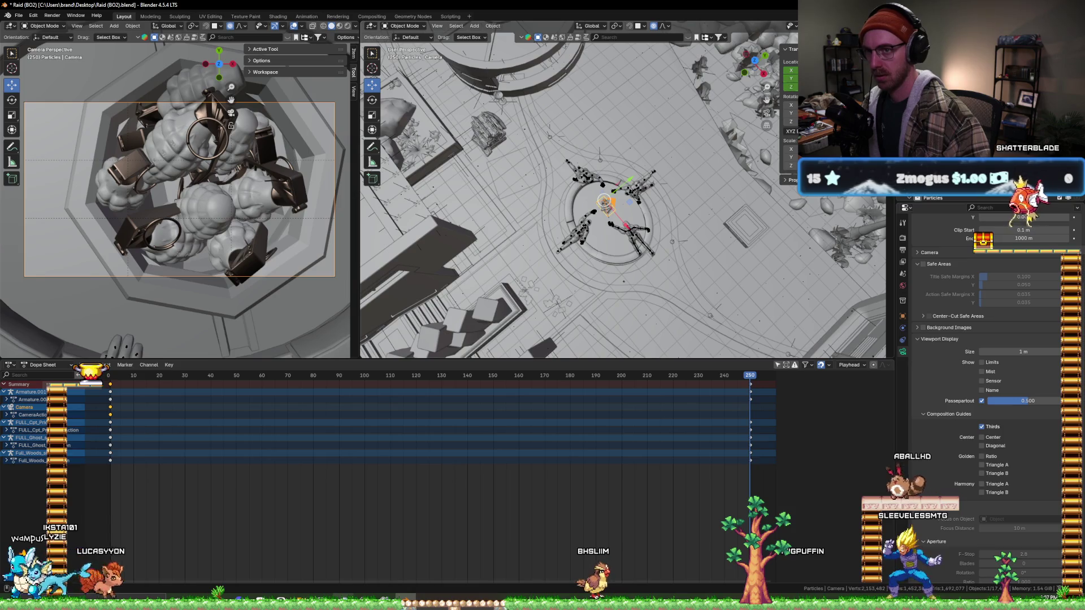
pyautogui.scroll(-2, 180, 191)
pyautogui.scroll(-3, 181, 191)
pyautogui.scroll(-3, 181, 191)
pyautogui.scroll(-3, 180, 191)
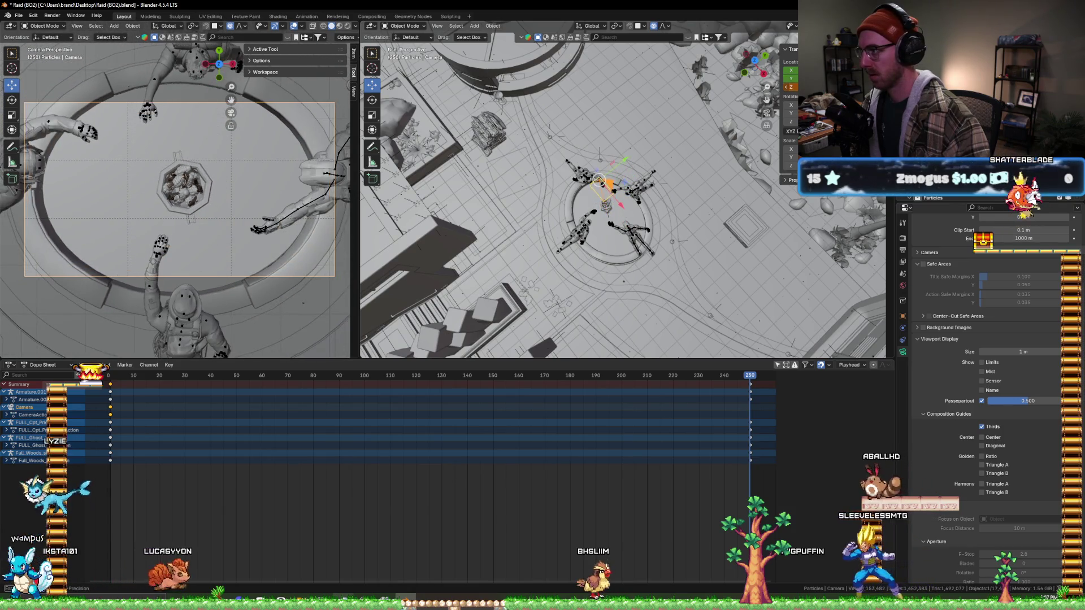
pyautogui.scroll(-3, 181, 191)
pyautogui.scroll(-3, 179, 191)
pyautogui.scroll(-2, 180, 191)
pyautogui.scroll(-2, 180, 191)
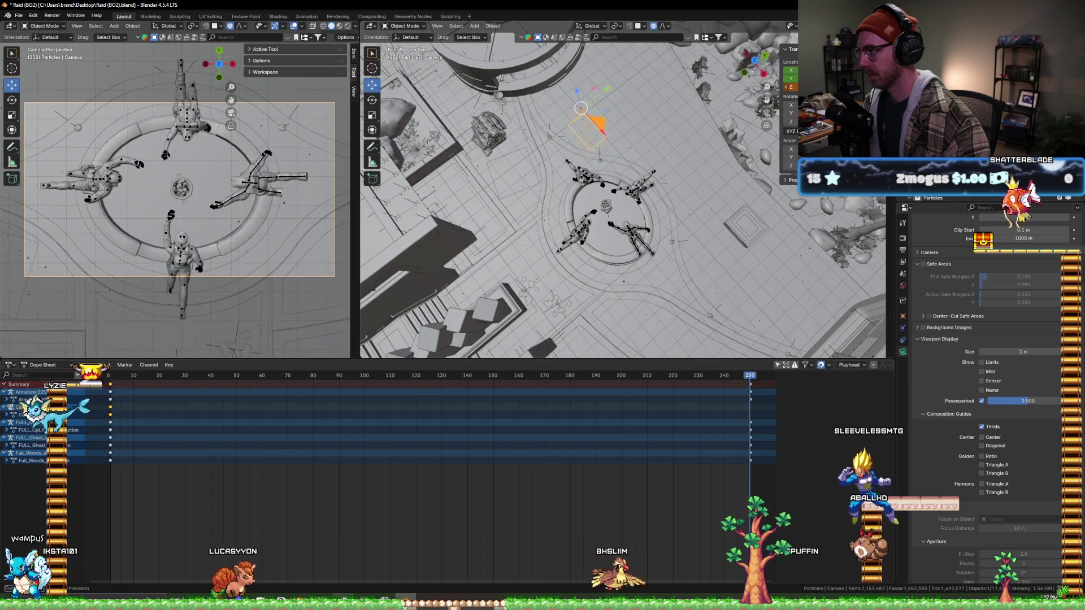
pyautogui.scroll(-2, 181, 191)
pyautogui.scroll(-2, 180, 191)
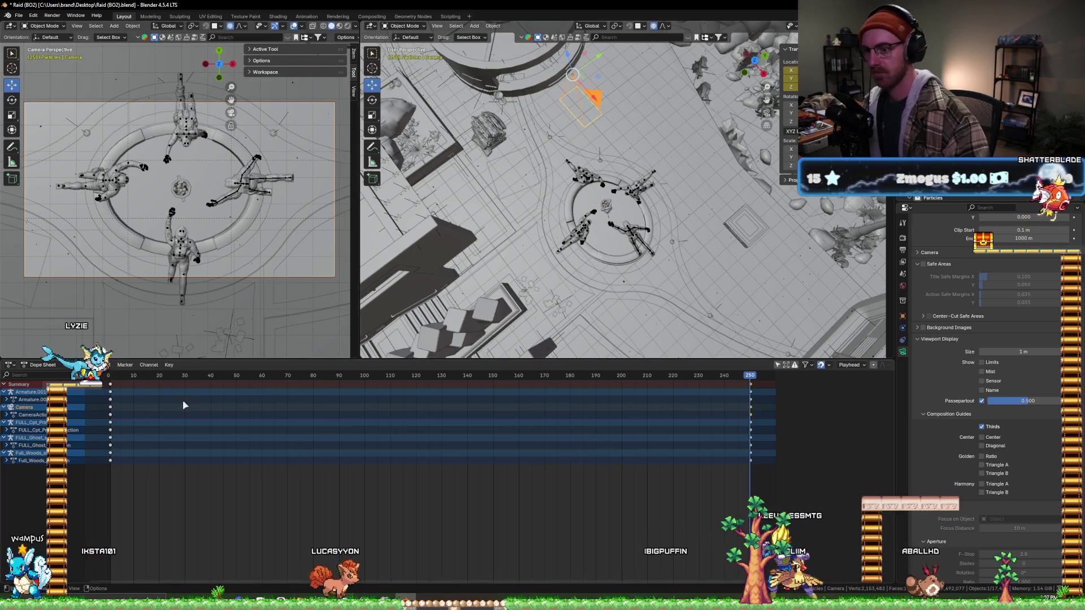
# - Scrub through the early frames and return the animation to frame 1 with Shift+Left
pyautogui.moveTo(112, 379); pyautogui.dragTo(190, 382)
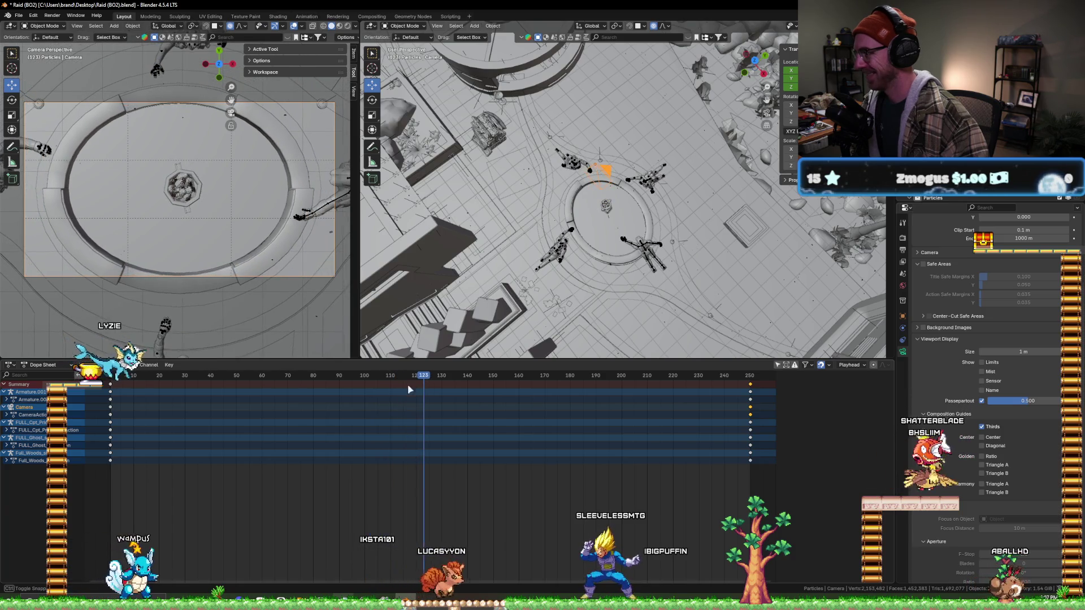
pyautogui.click(115, 376)
pyautogui.hotkey('shift', 'Left')
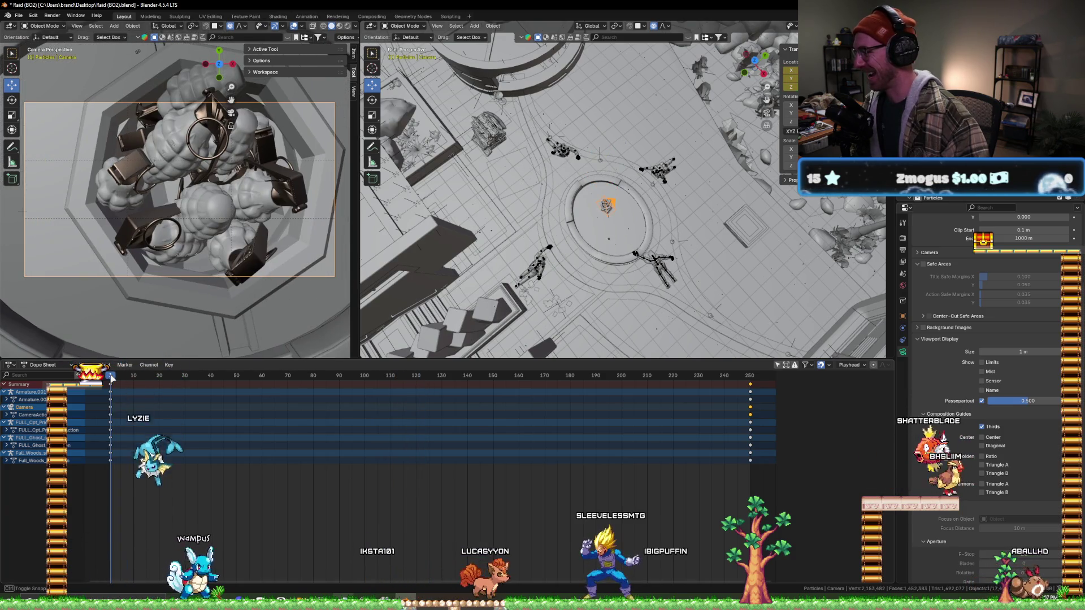